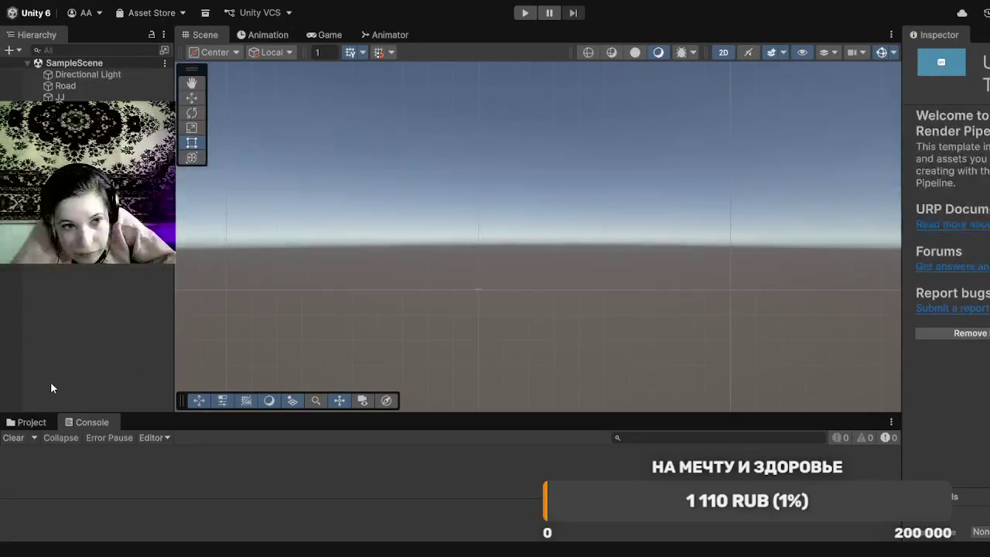
Step: Review the Timer script's countdown code in Assets/script, then select the UI canvas
click(33, 423)
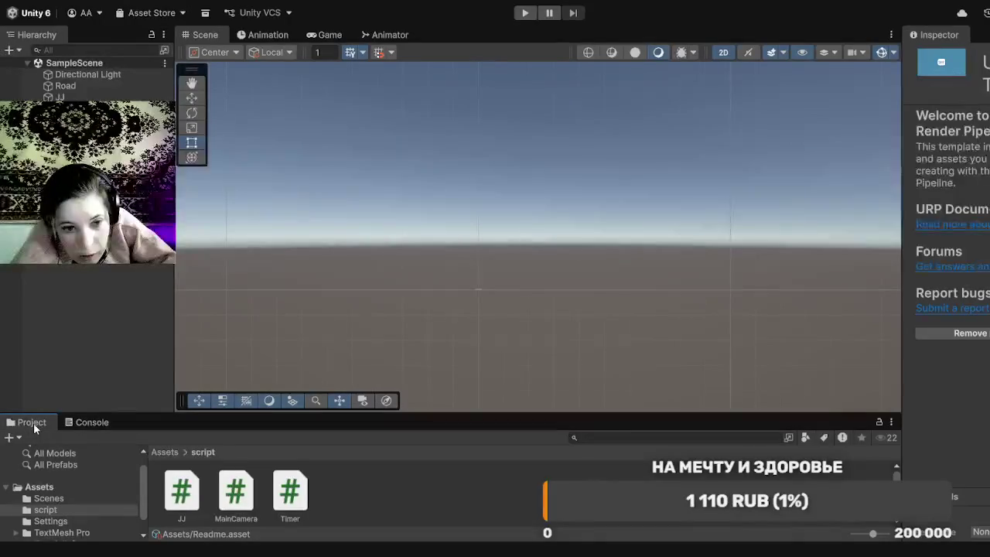
click(299, 498)
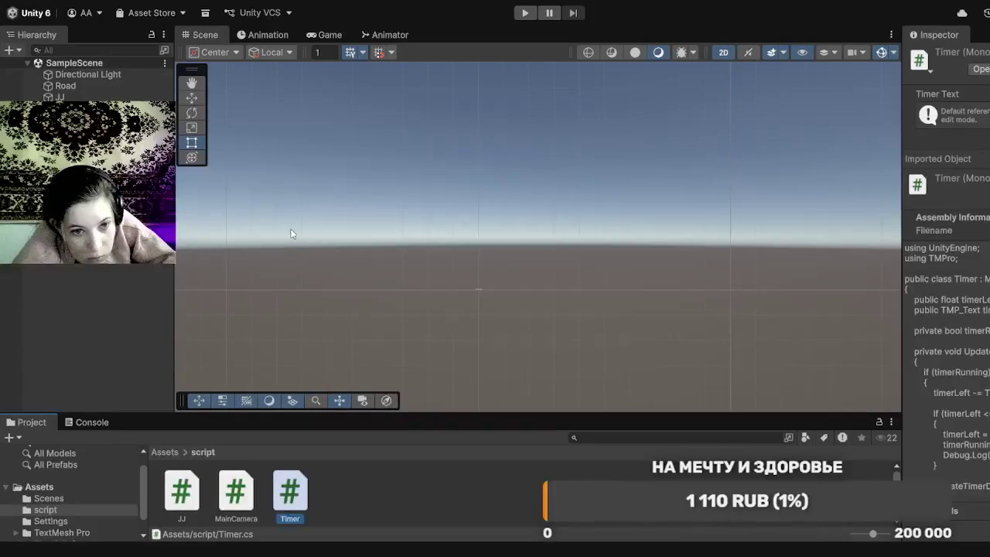
click(304, 331)
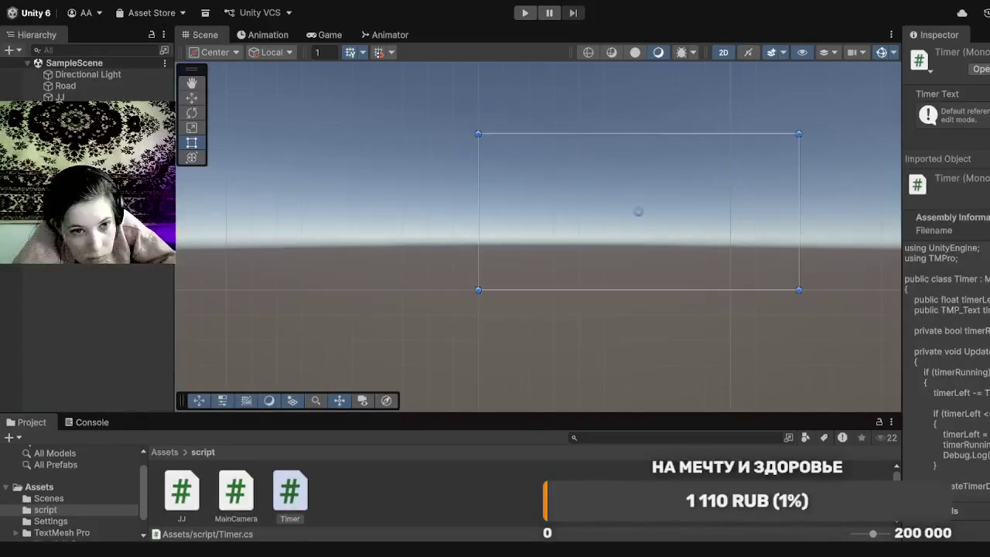
Step: Drag the New Text label to the canvas's upper-left corner and preview it in the Game view
click(305, 330)
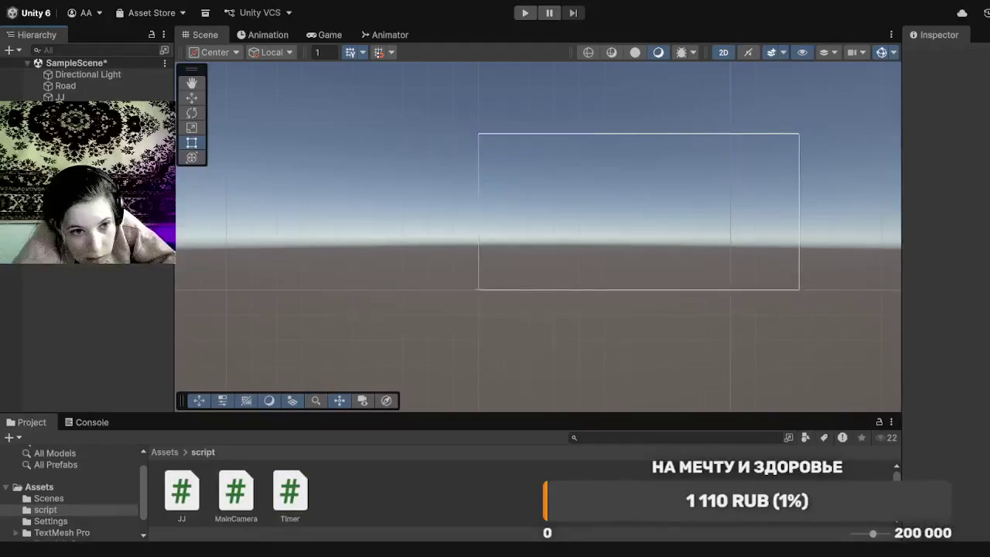
click(85, 121)
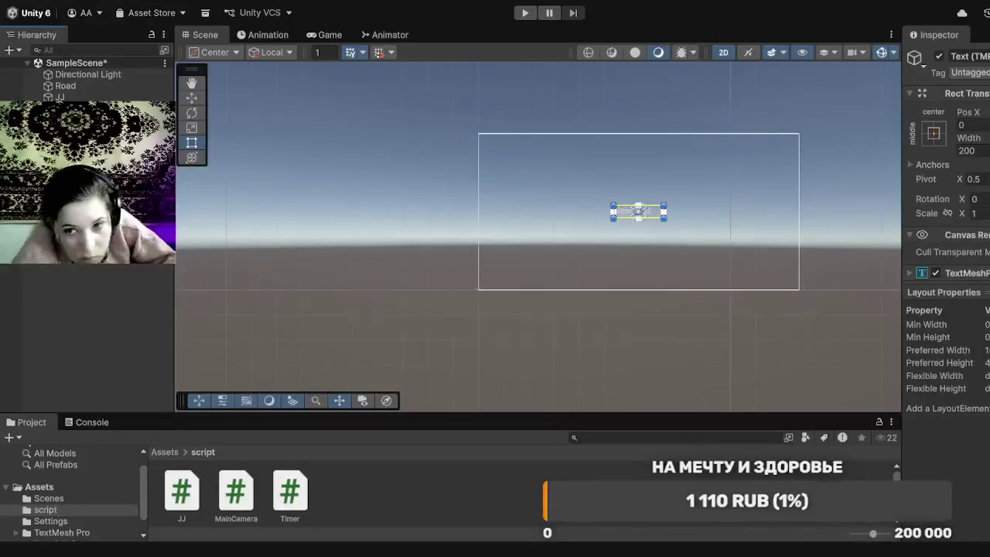
key(Escape)
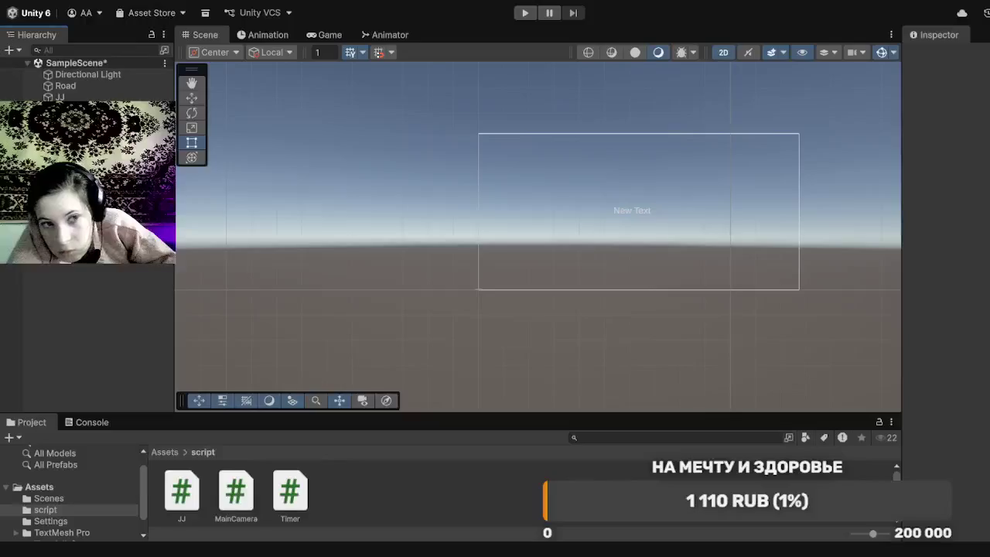
click(632, 211)
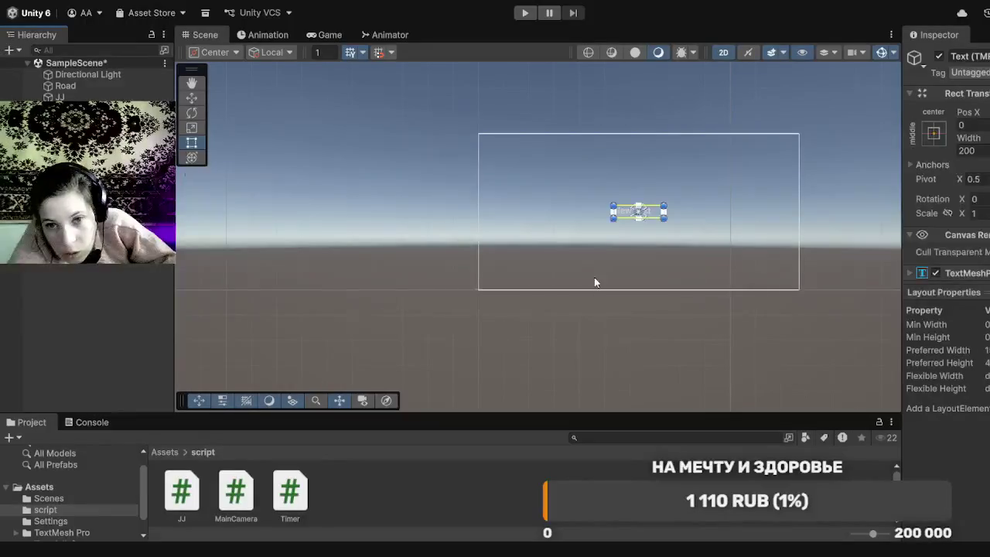
mouse_move(626, 217)
mouse_down()
mouse_move(583, 206)
mouse_move(504, 153)
mouse_up()
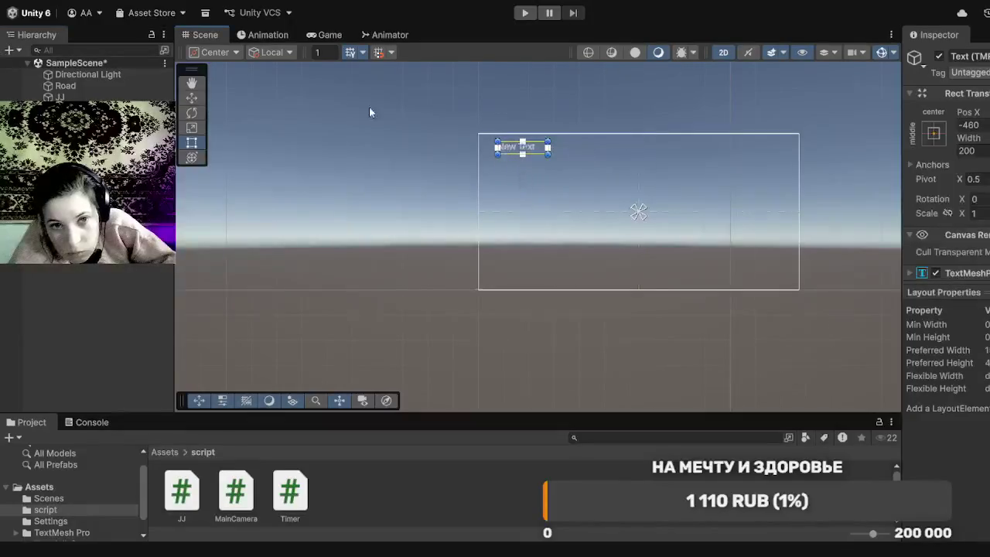
click(330, 35)
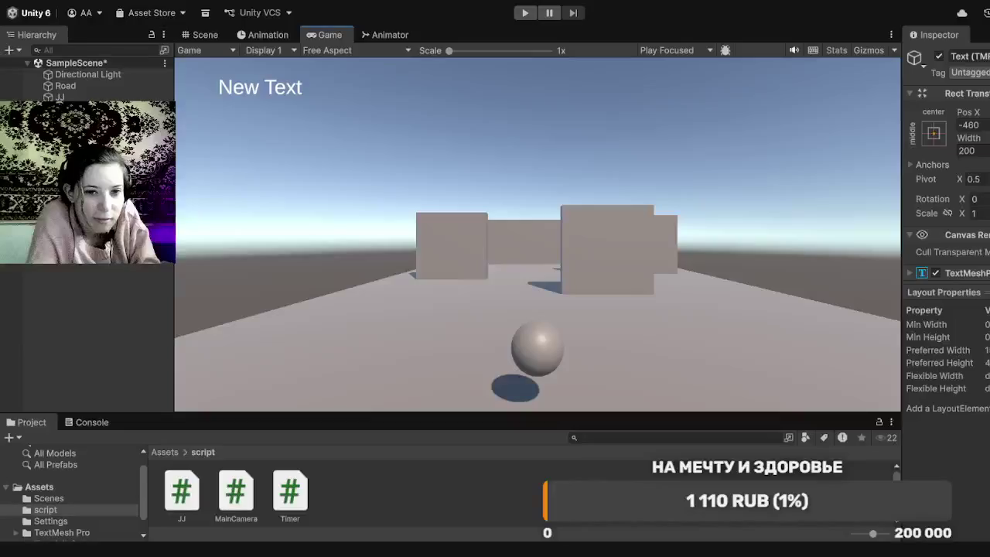
Step: Go back to the Scene view and zoom in on the canvas's New Text label
click(37, 35)
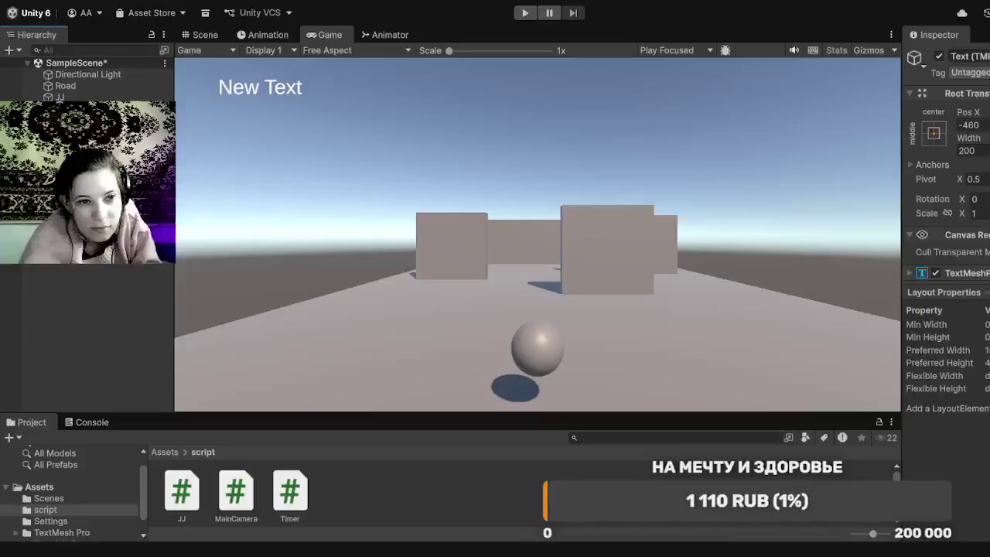
click(210, 34)
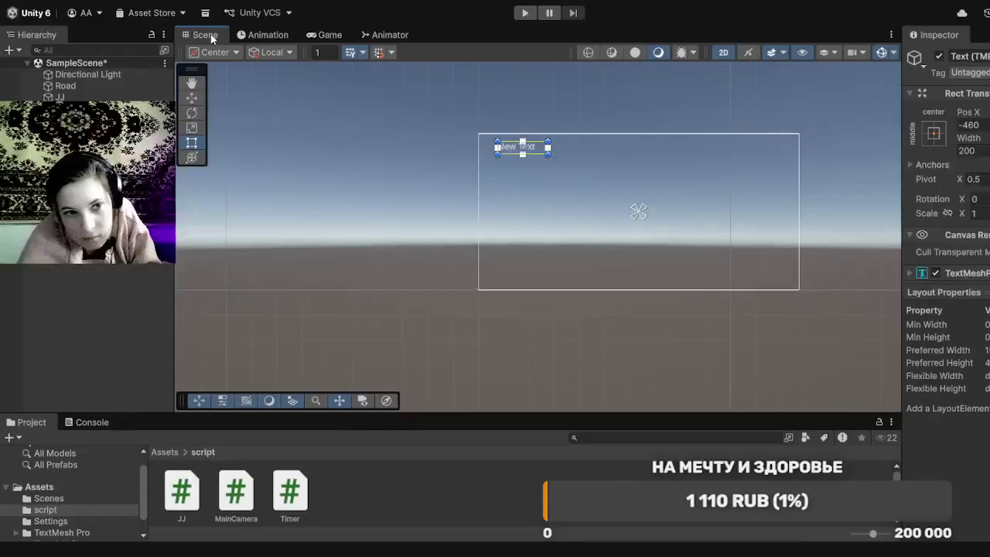
click(539, 151)
click(527, 151)
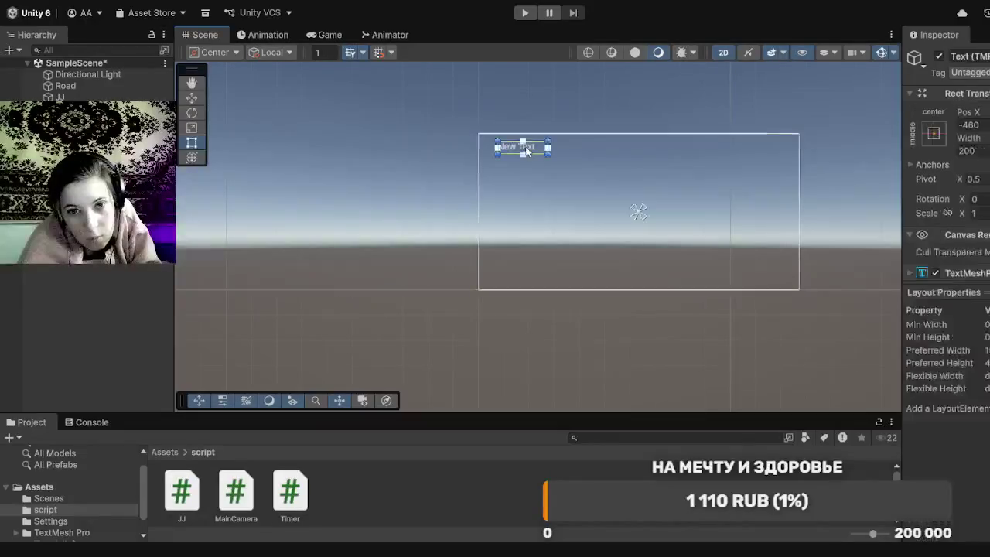
scroll(527, 151, up, 5)
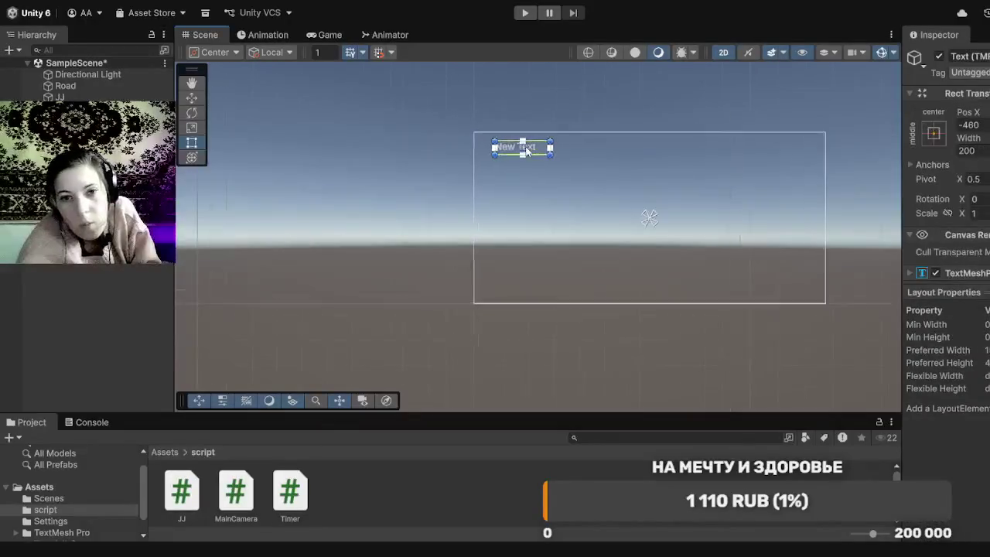
scroll(527, 151, up, 1)
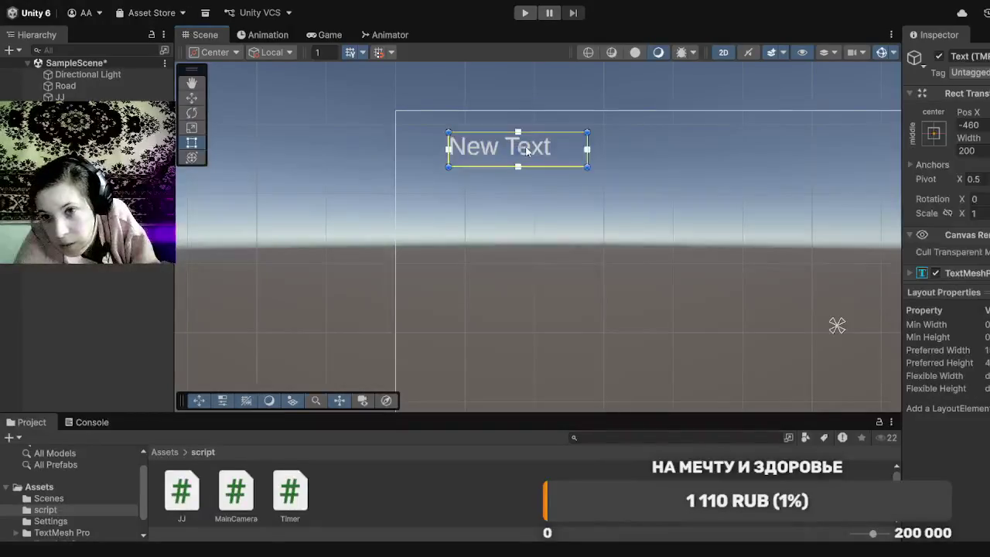
click(527, 150)
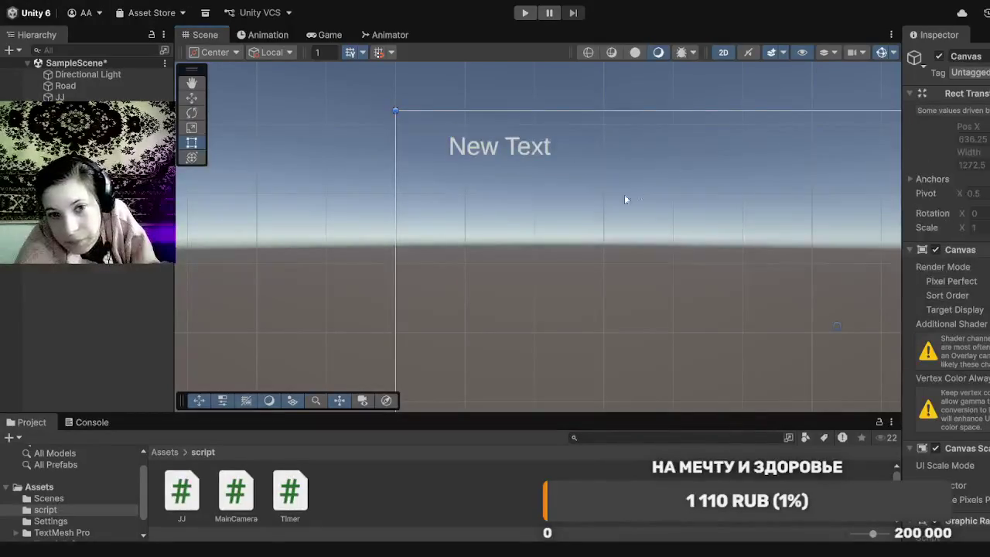
Step: Collapse the label's Canvas Renderer and material sections and expand its TextMeshPro text settings
click(514, 153)
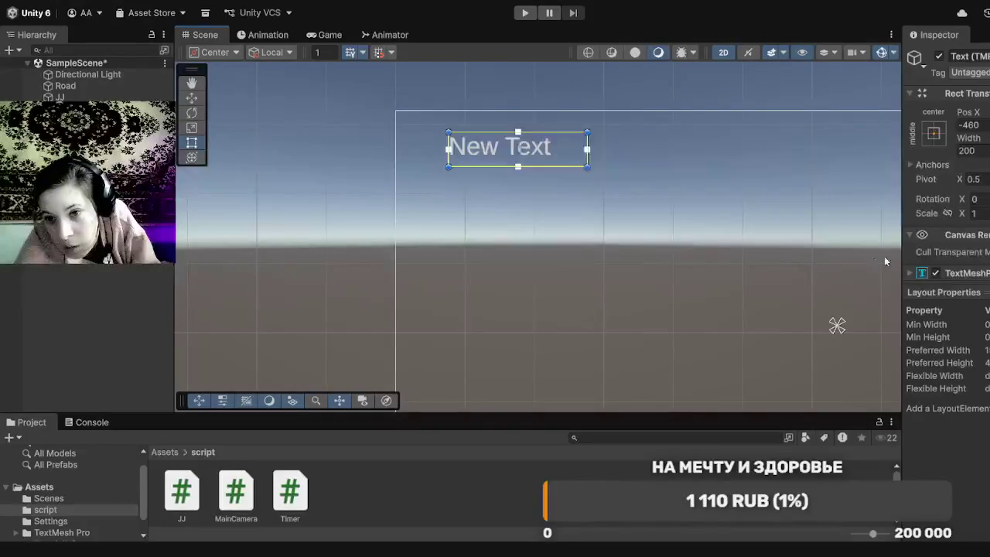
click(912, 236)
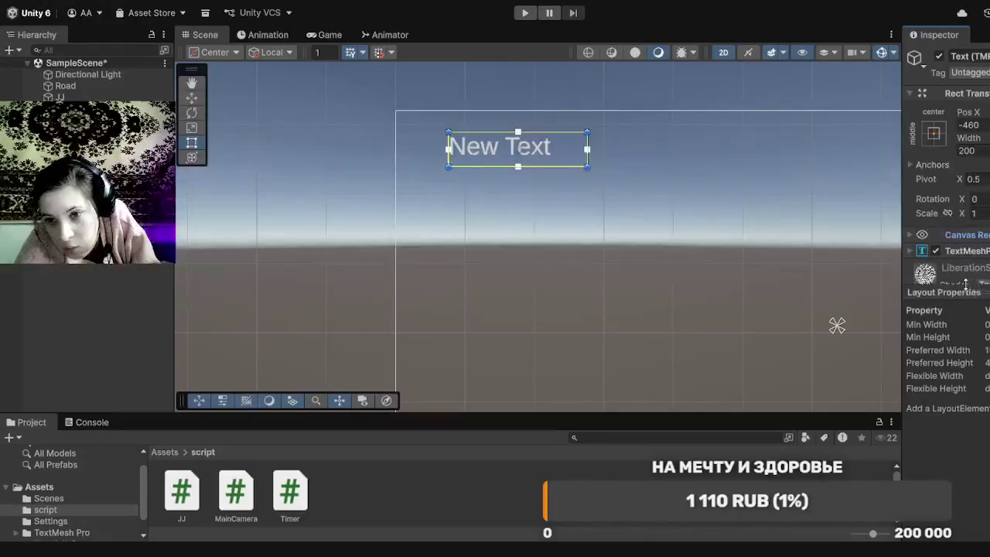
drag(966, 286, 970, 424)
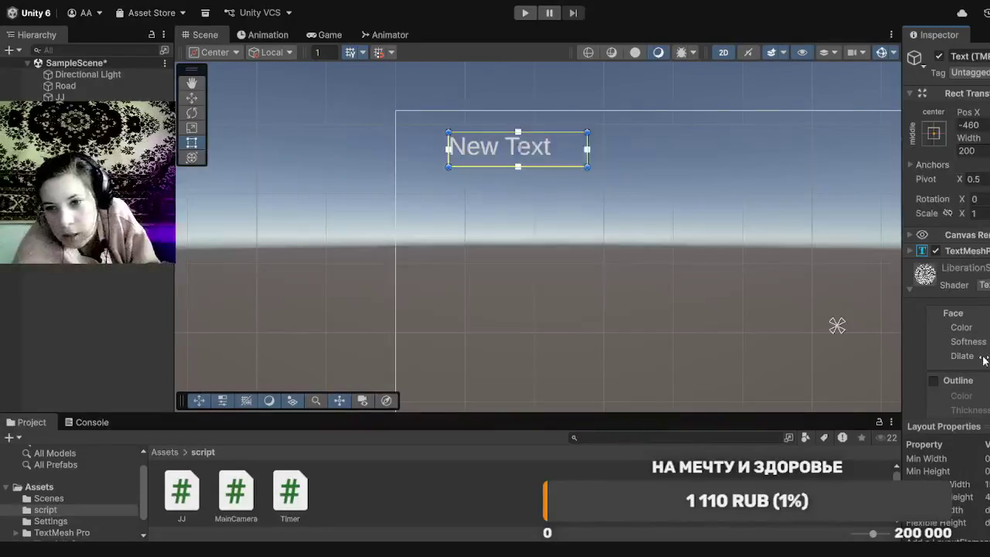
scroll(984, 360, down, 5)
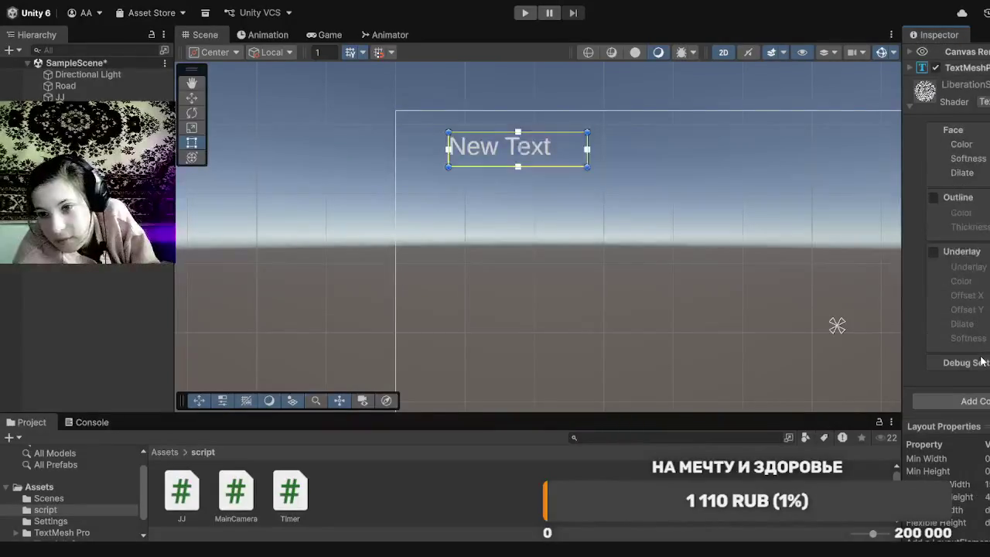
scroll(983, 361, up, 4)
scroll(981, 362, up, 1)
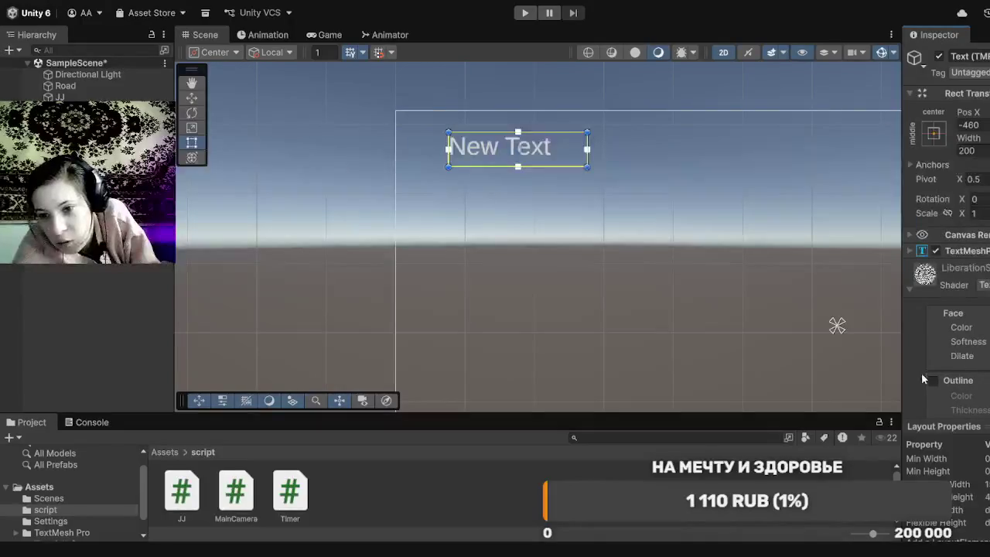
click(907, 293)
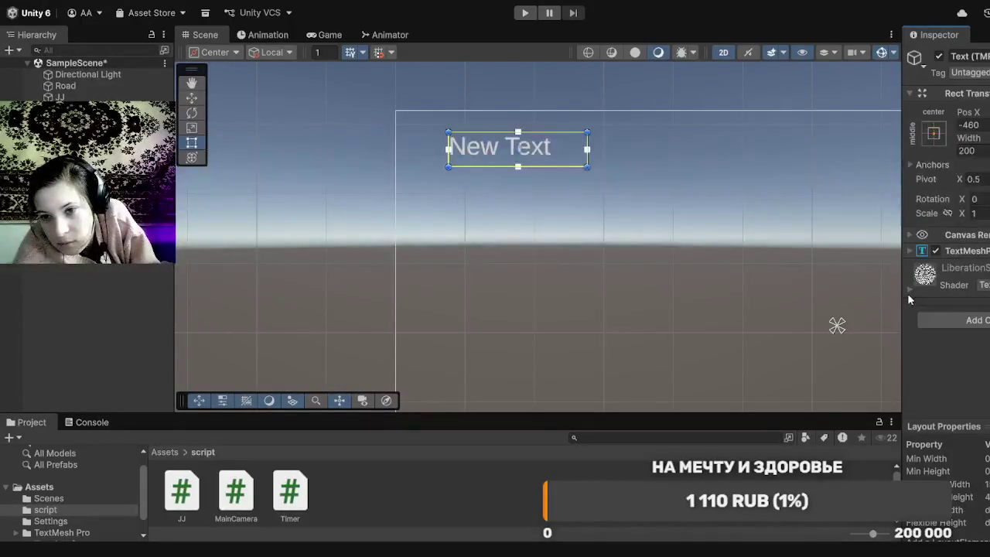
click(915, 251)
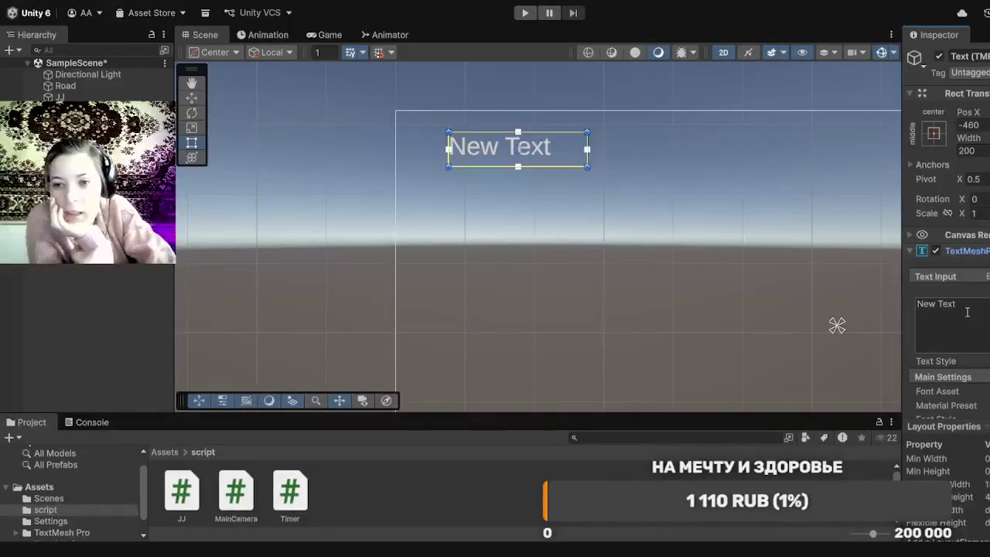
click(967, 312)
Step: Erase the label's Text Input content so the canvas text box is blank
text(V)
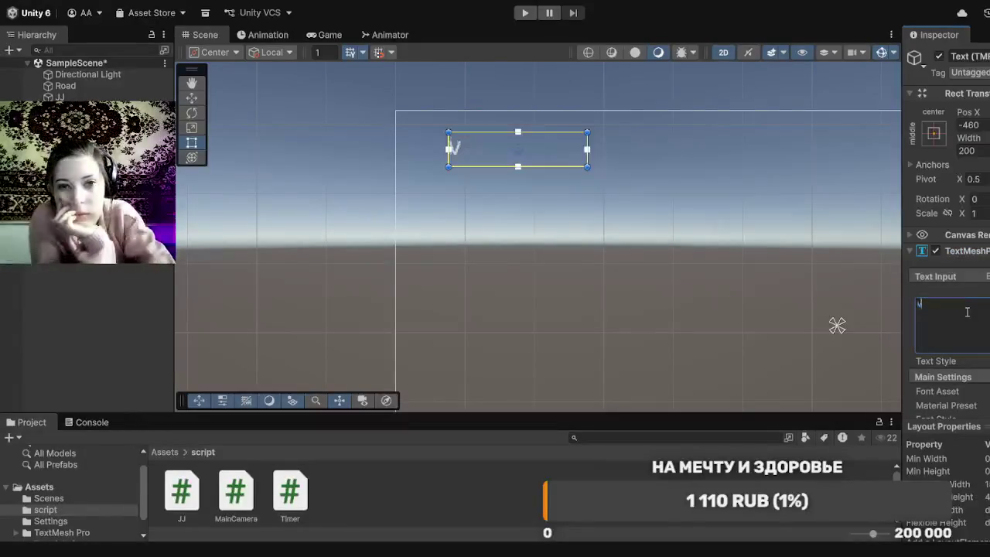
key(Return)
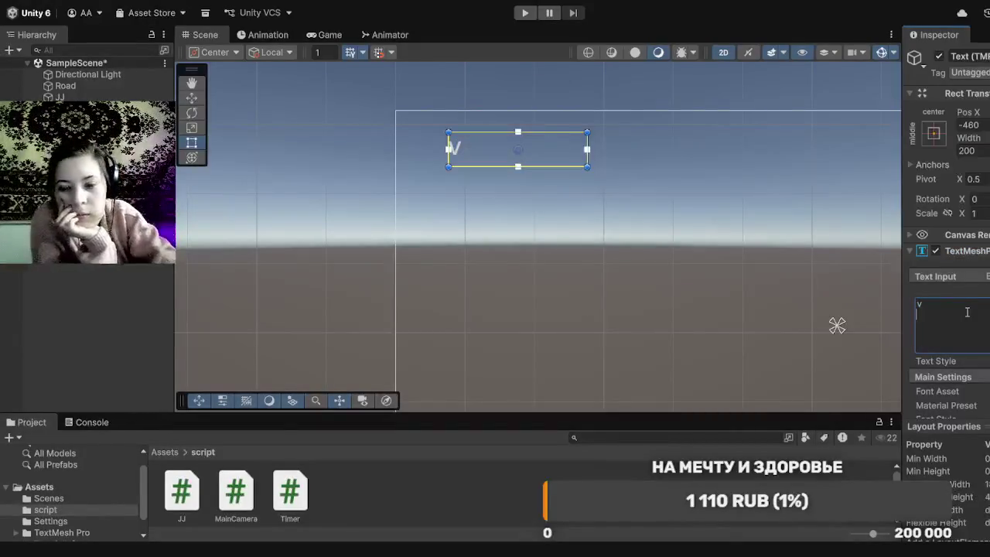
key(BackSpace)
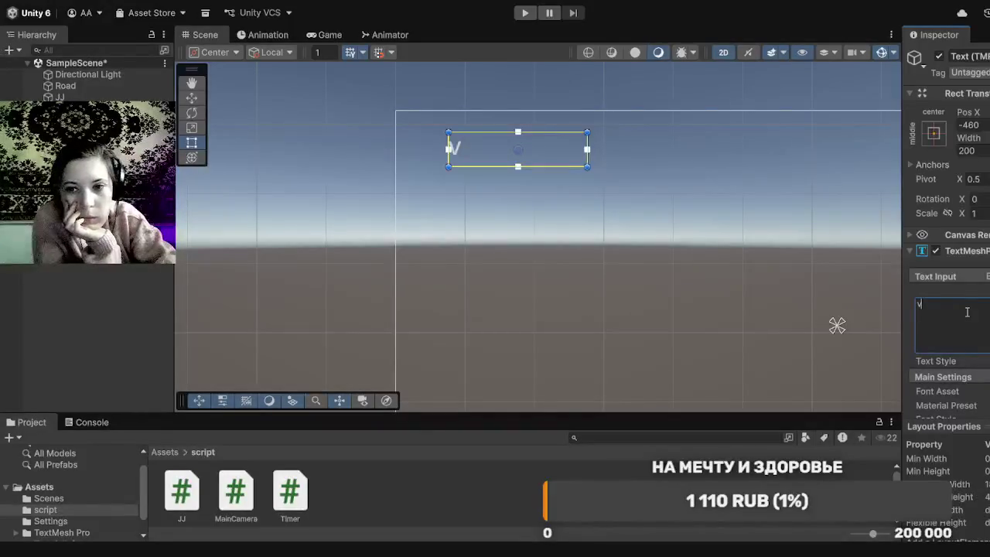
key(BackSpace)
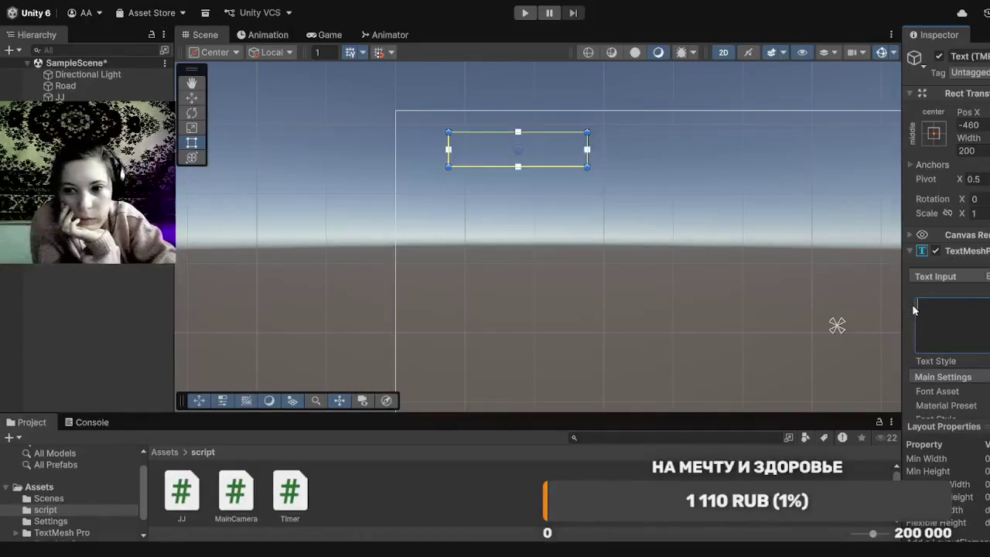
scroll(913, 309, down, 8)
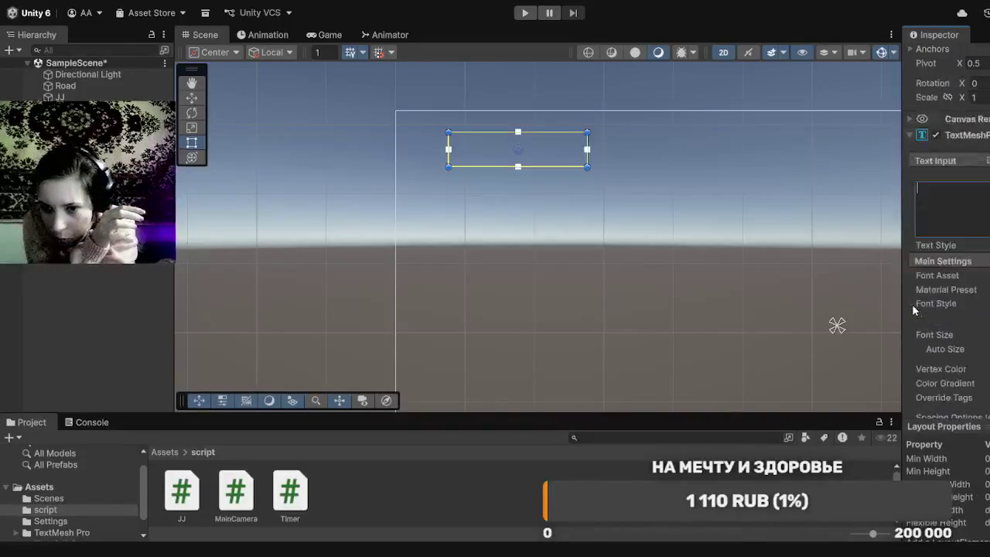
scroll(921, 309, down, 2)
scroll(933, 297, up, 5)
scroll(934, 302, up, 4)
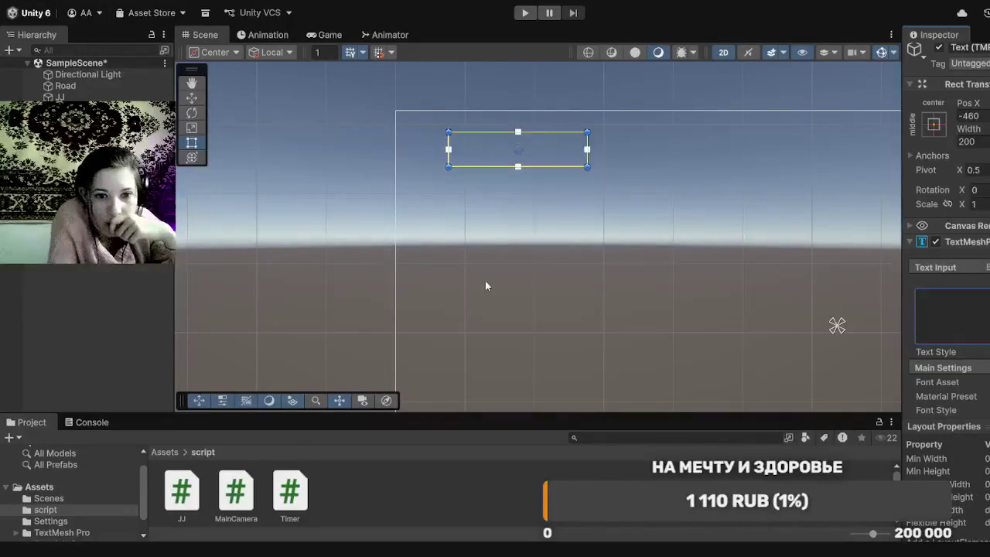
Step: Try dropping the Timer script into the scene, then select the Canvas
mouse_move(304, 501)
mouse_down()
mouse_move(218, 342)
mouse_move(290, 499)
mouse_up()
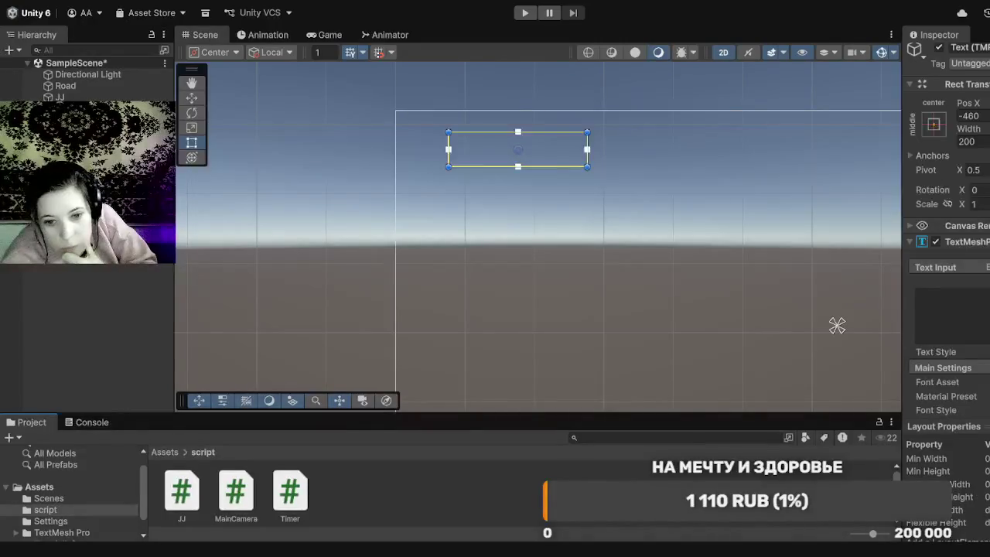
click(837, 326)
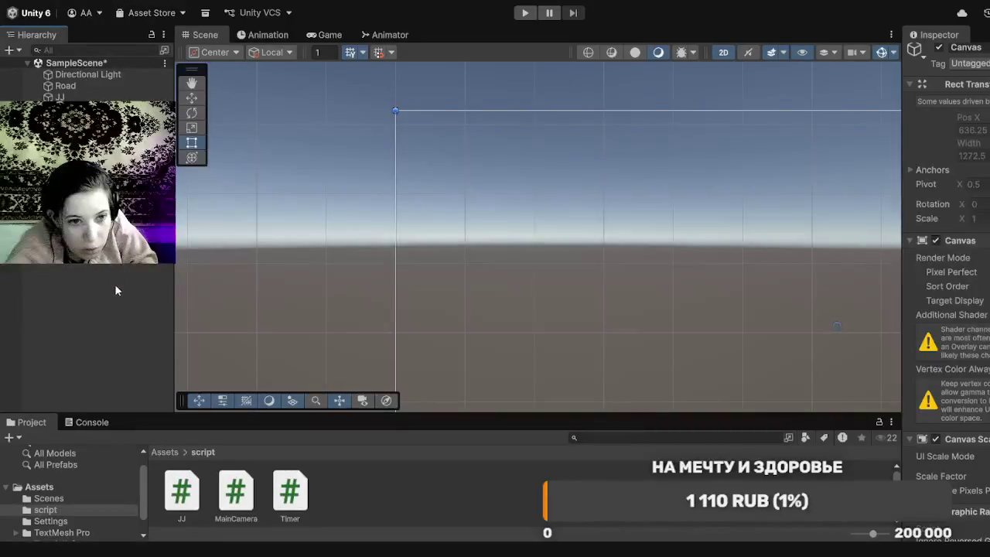
Step: Create an empty child object of the Canvas named Timer
key(alt+shift+n)
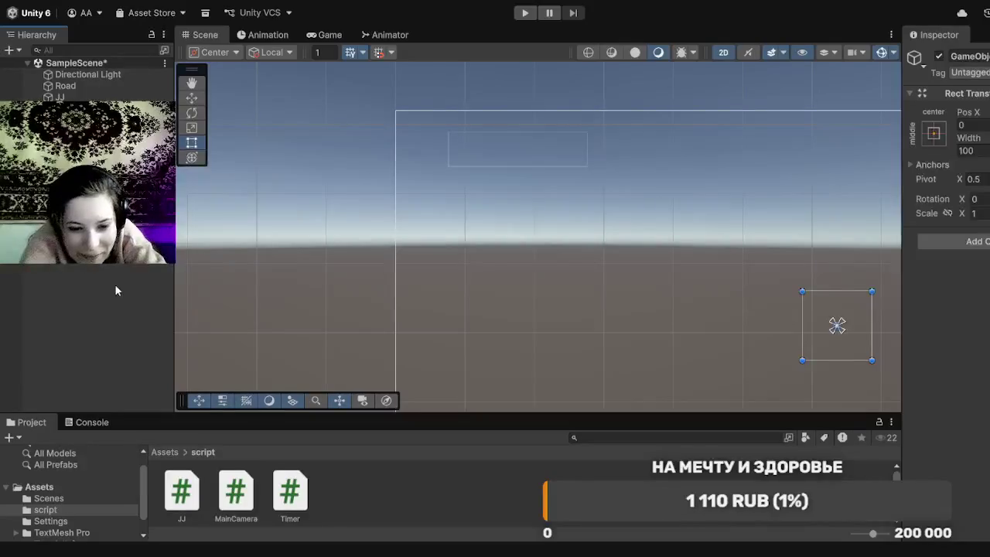
text(Timer)
key(Return)
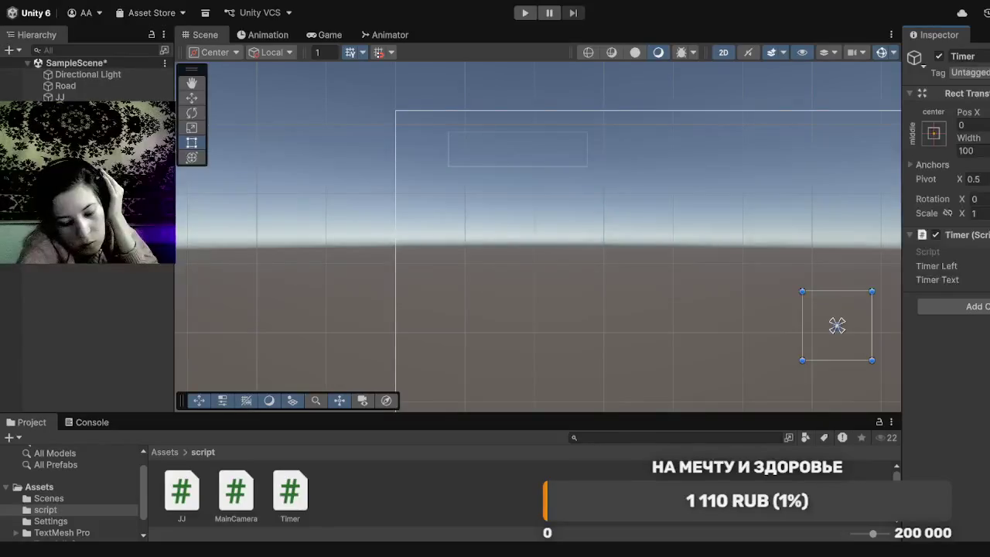
key(Delete)
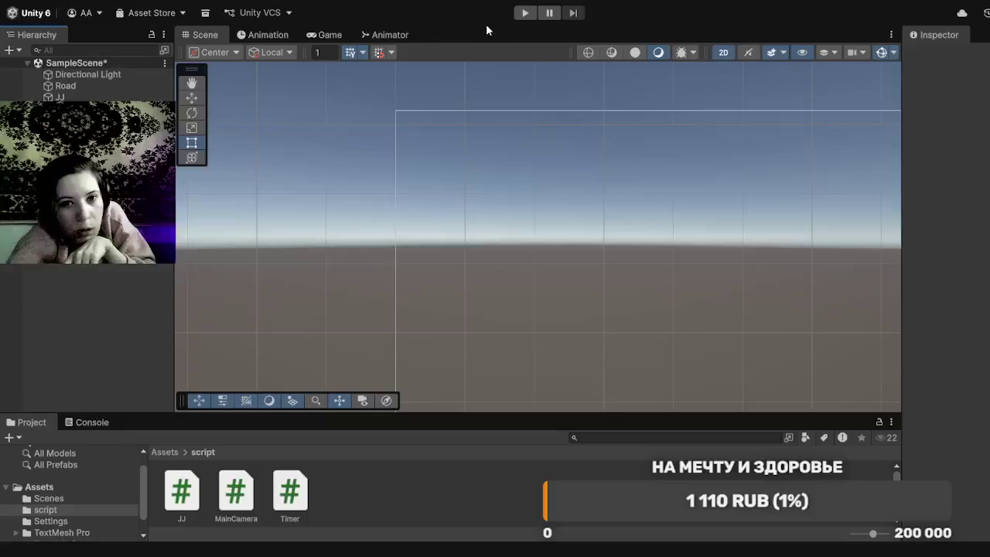
Step: Play-test the game with the countdown timer running, stopping at 02:53
click(524, 13)
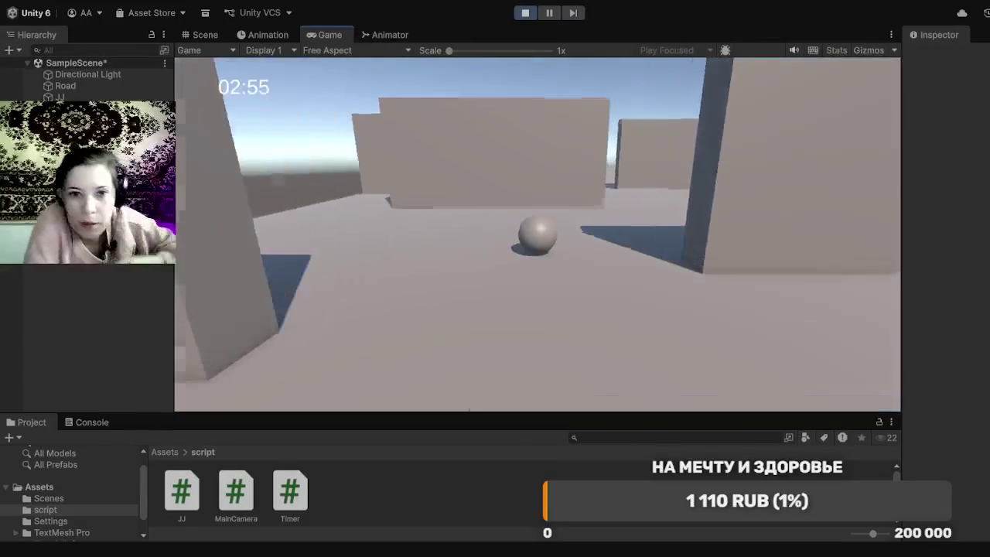
click(527, 14)
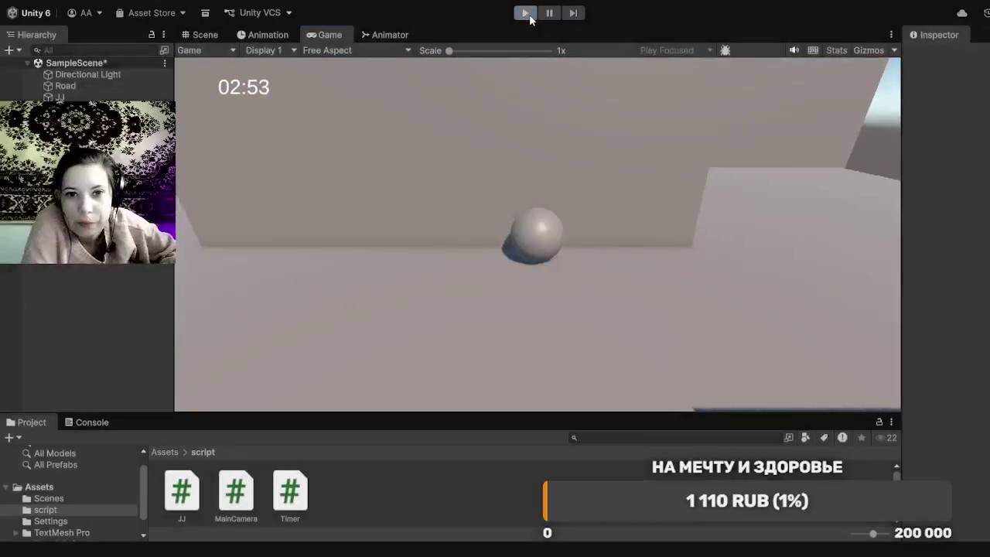
Step: Return to the Scene view and switch it from 2D to 3D perspective
click(220, 34)
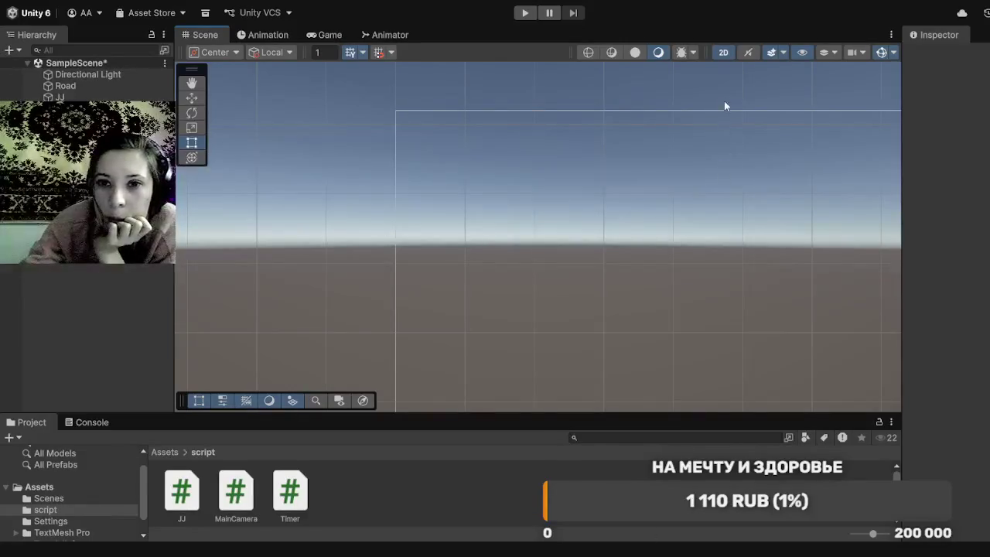
click(724, 53)
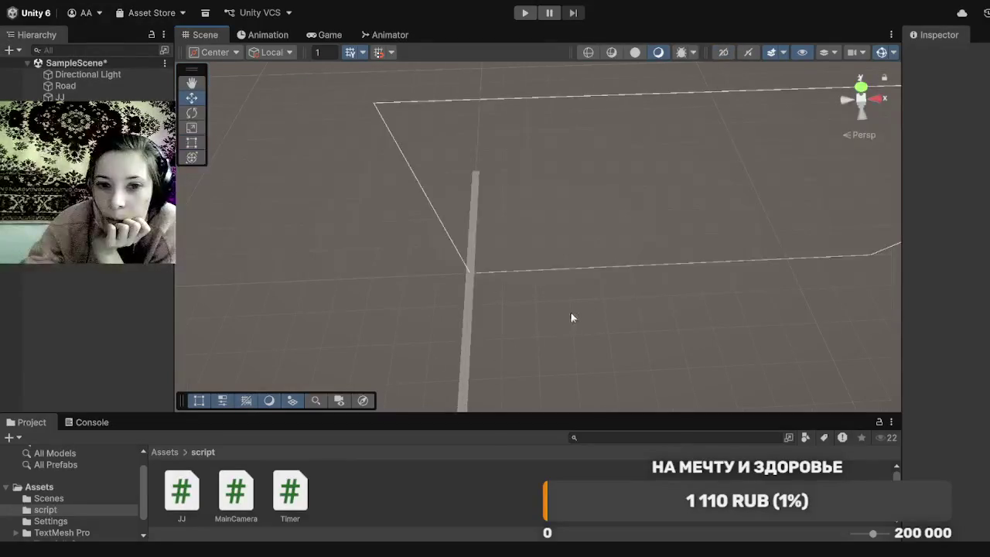
Step: Pan and zoom in closely on the road, then select the wall cube lying along it
drag(521, 335, 562, 209)
scroll(562, 209, up, 3)
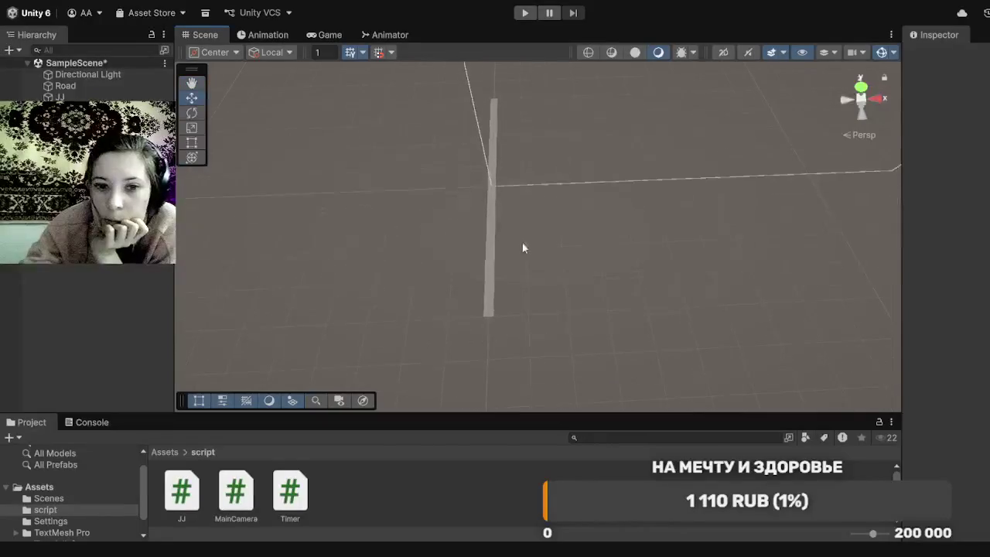
scroll(486, 296, up, 5)
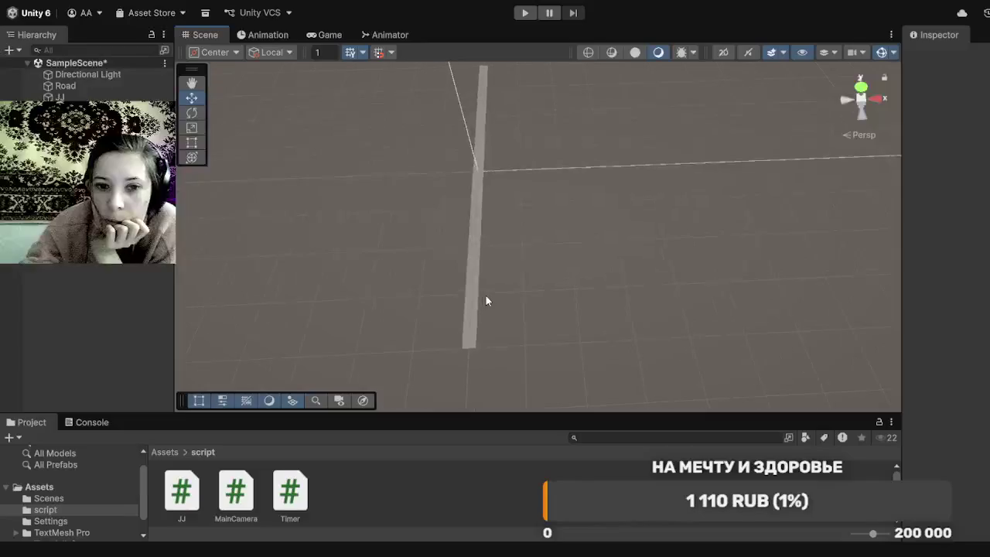
scroll(441, 330, up, 4)
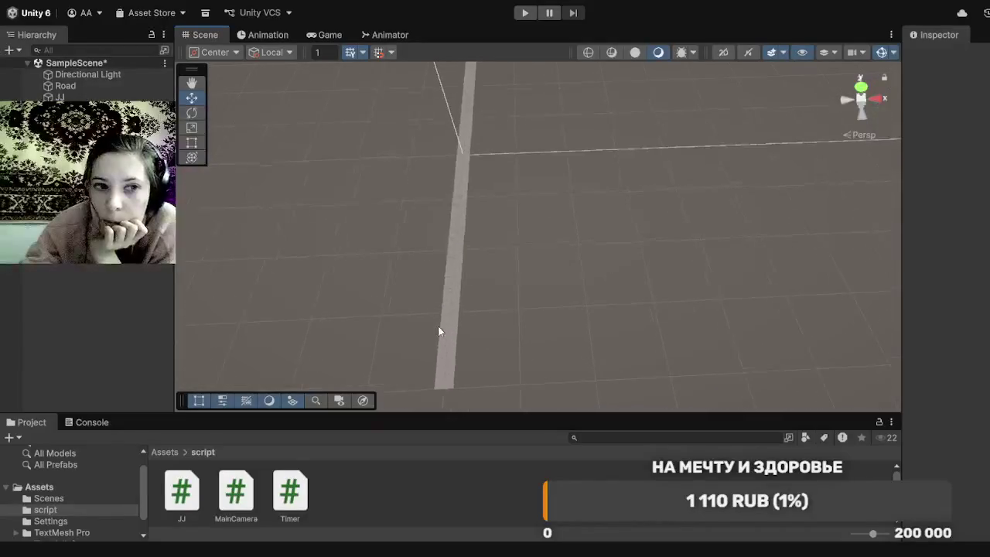
scroll(439, 331, up, 4)
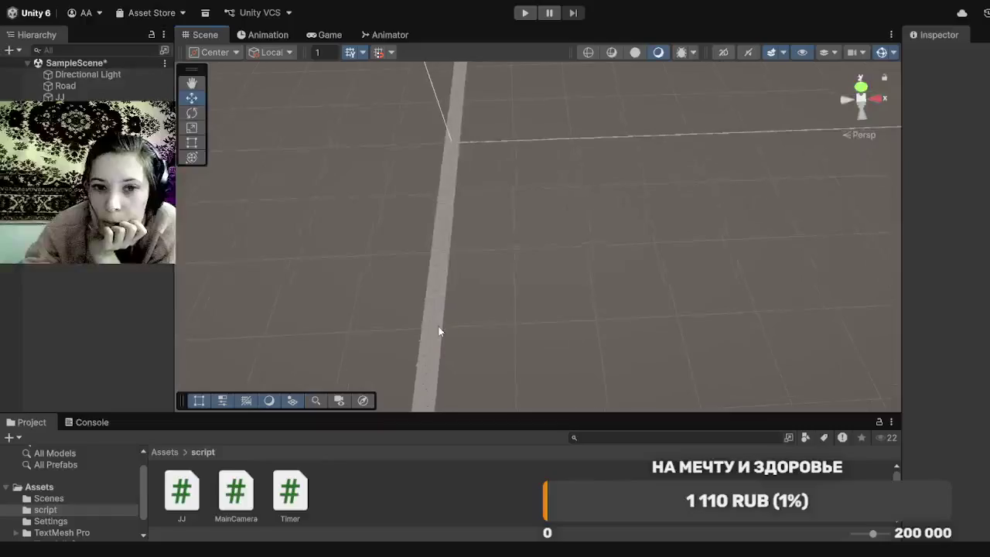
mouse_move(515, 277)
mouse_down()
mouse_move(691, 406)
mouse_move(799, 450)
mouse_up()
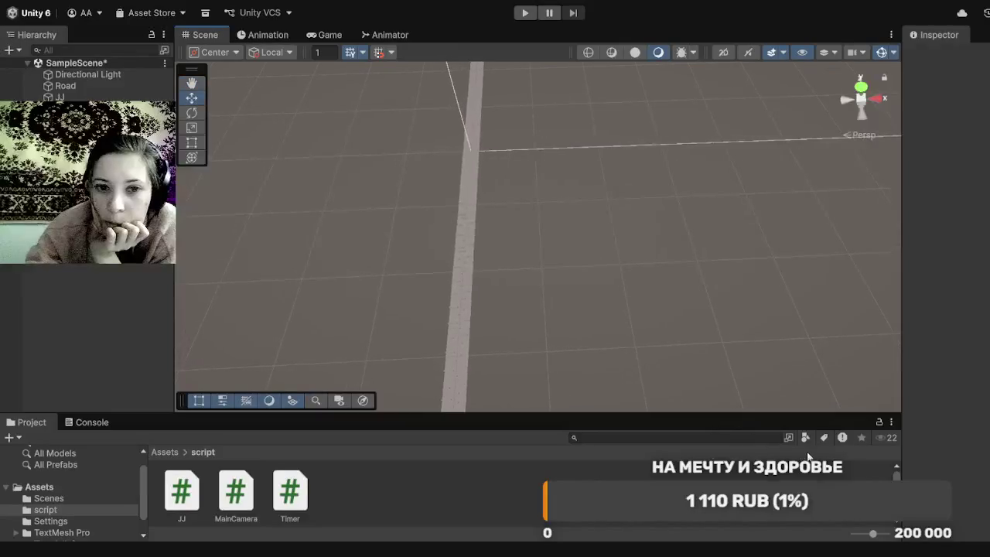
click(463, 207)
click(463, 207)
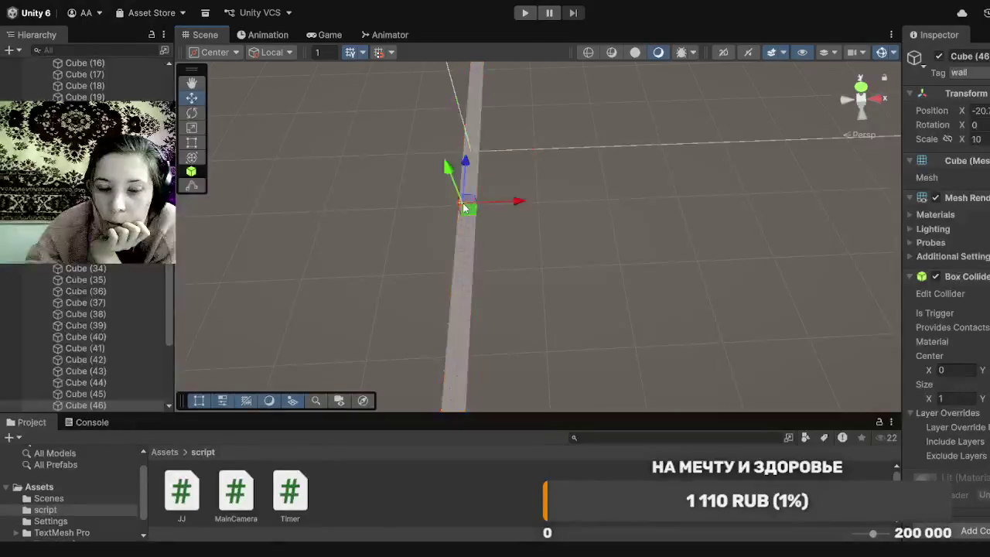
Step: Duplicate the wall cube into Cube (54) and move the copy farther along the road
scroll(110, 320, down, 5)
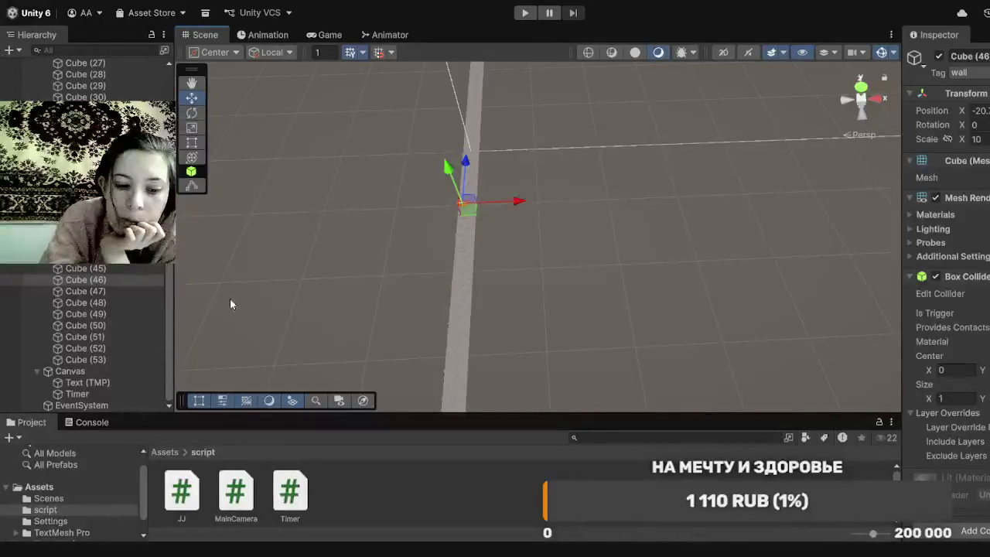
key(ctrl+d)
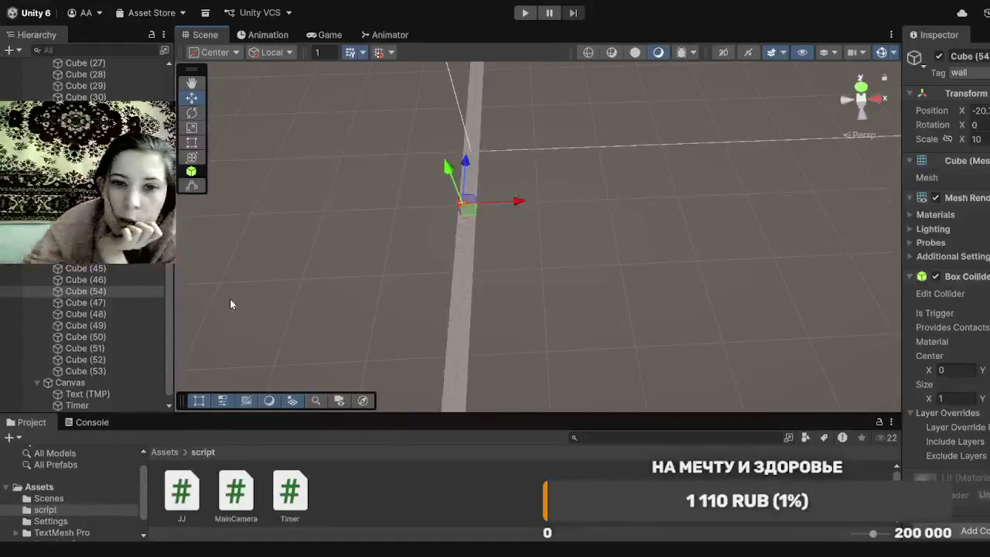
drag(467, 174, 468, 150)
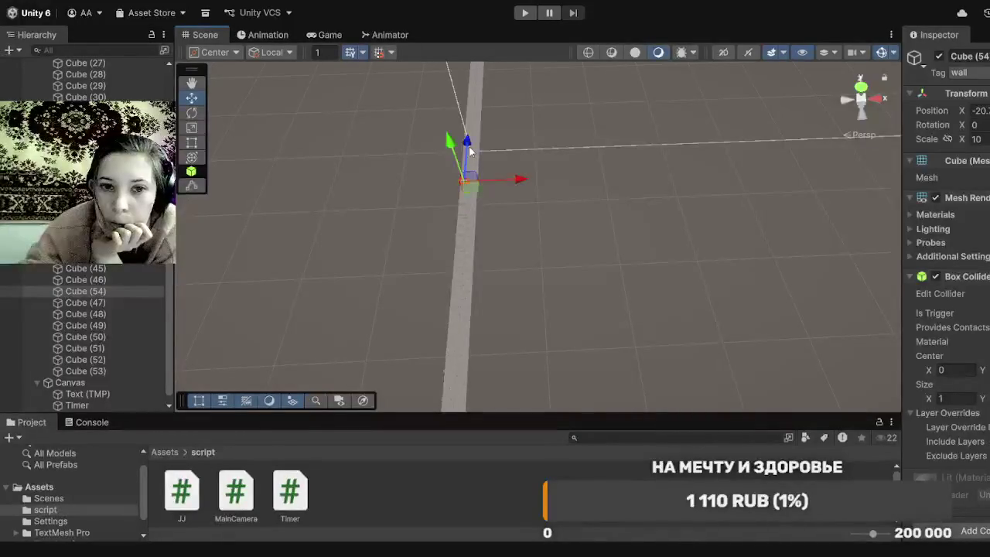
Step: Move Cube (54) to the scene root below EventSystem and frame the view on it
click(103, 293)
mouse_move(104, 306)
mouse_down()
mouse_move(128, 387)
mouse_move(123, 379)
mouse_up()
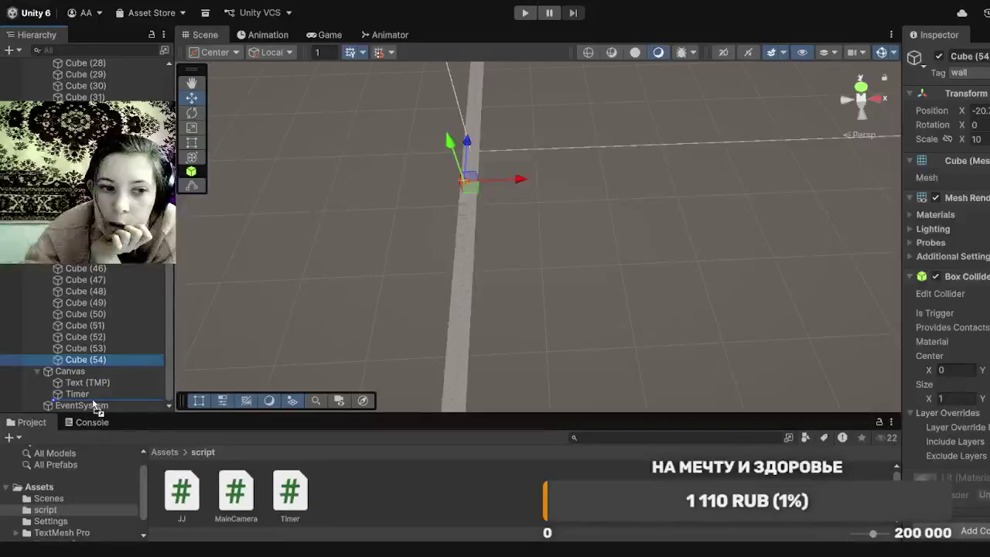
drag(77, 360, 54, 408)
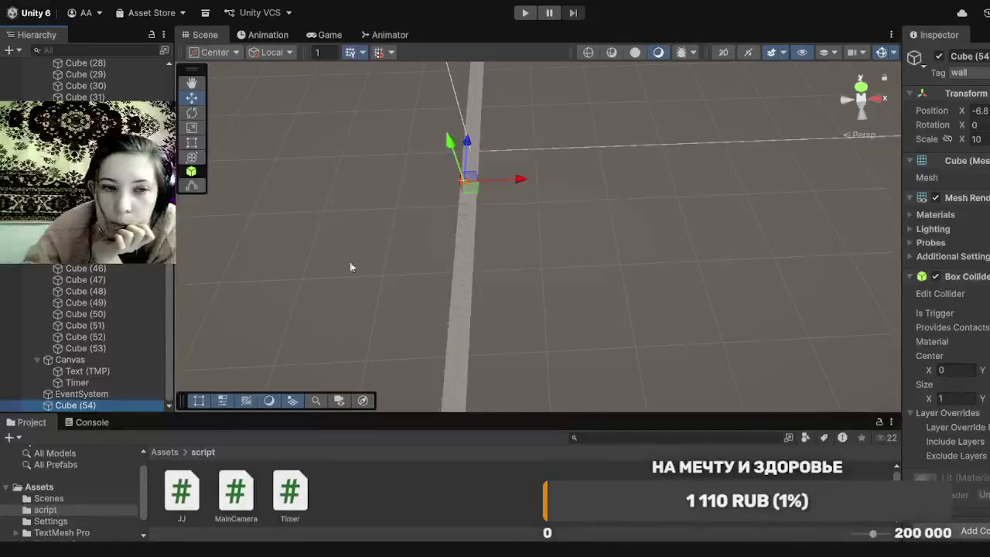
double_click(87, 408)
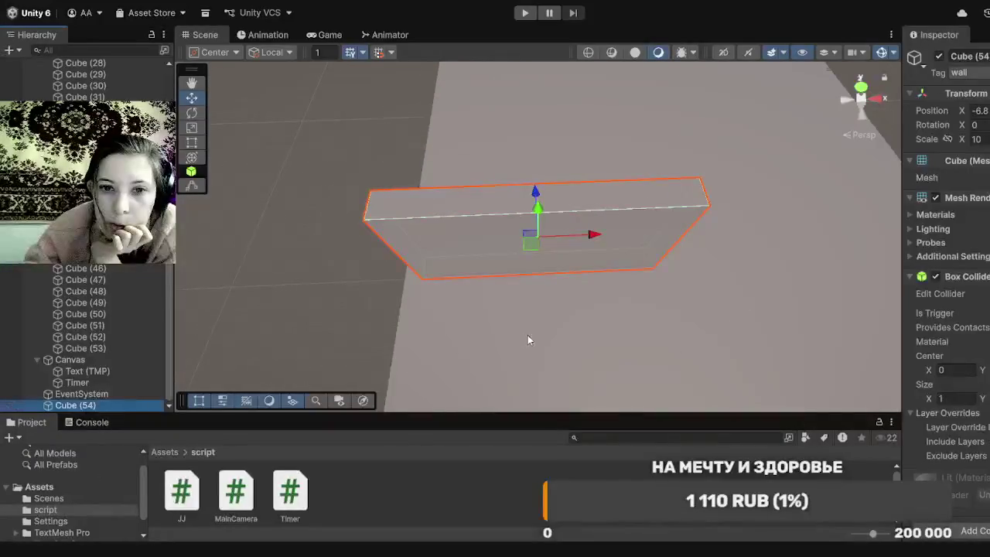
Step: Undo the accidental scale change, try X scale 20, and slide the wall along X
scroll(528, 333, down, 5)
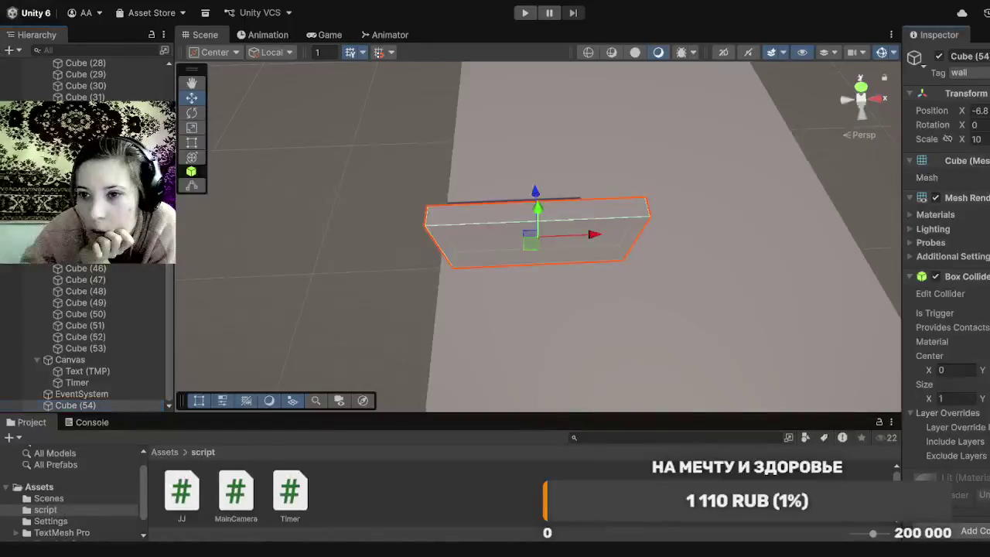
key(ctrl+z)
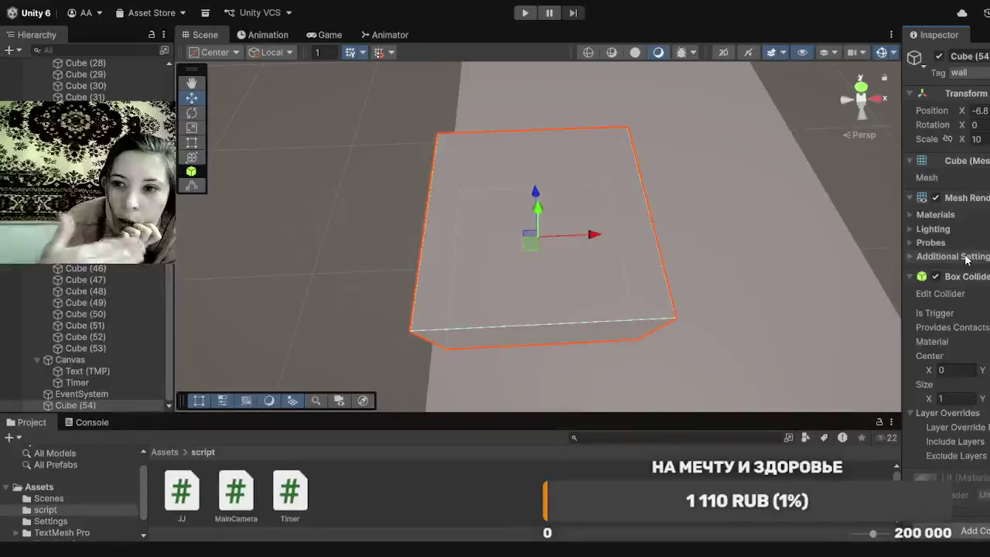
key(ctrl+z)
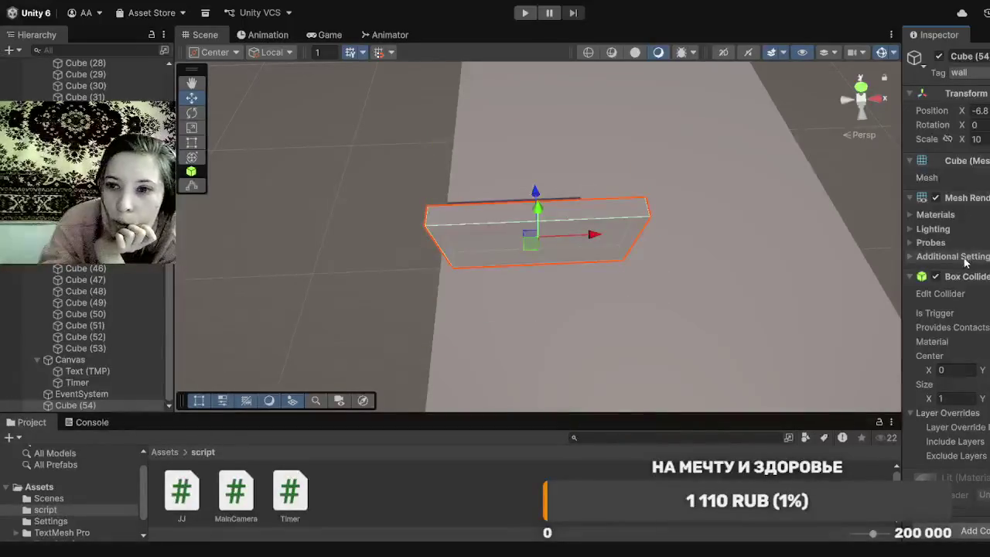
click(985, 140)
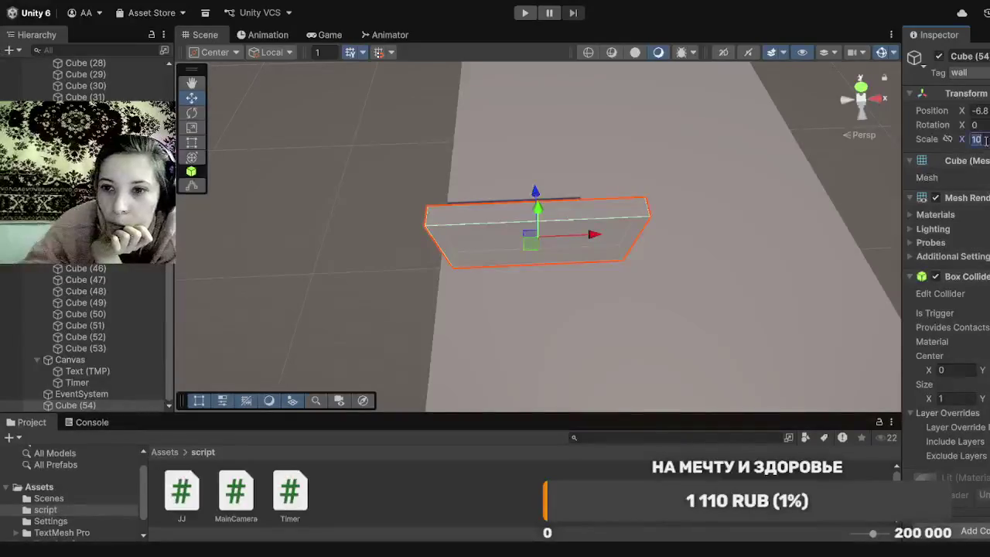
text(20)
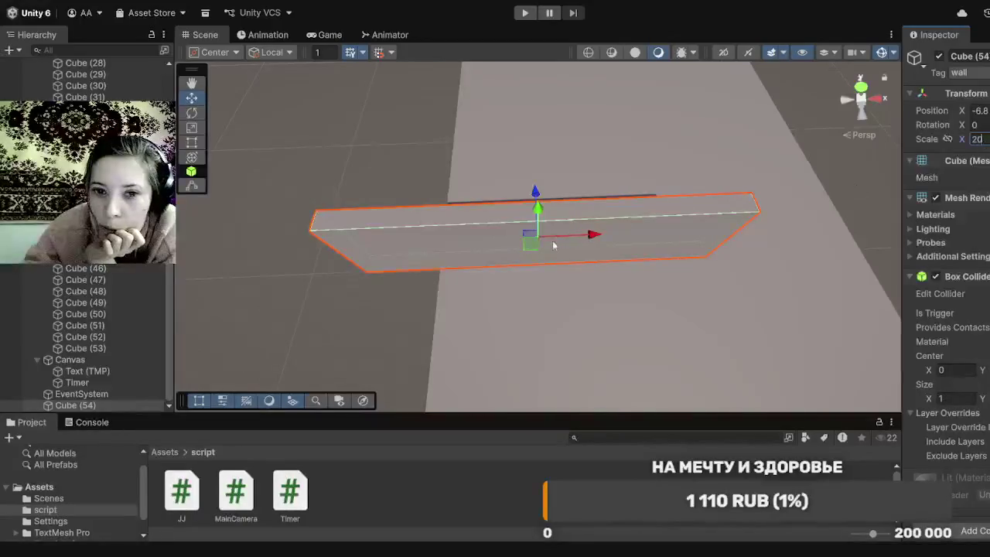
drag(592, 235, 719, 229)
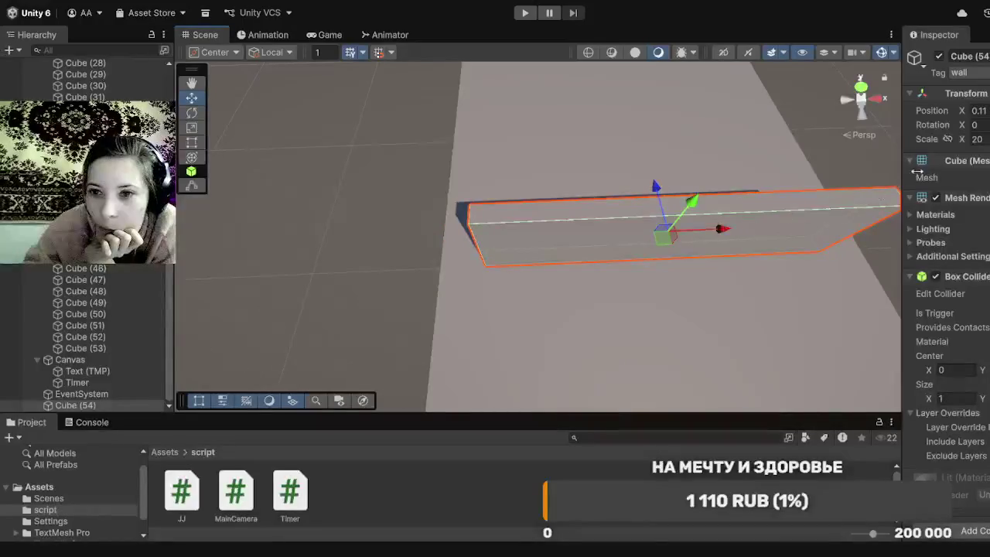
Step: Set Cube (54)'s X scale to 25 and open the Tags & Layers settings
click(975, 140)
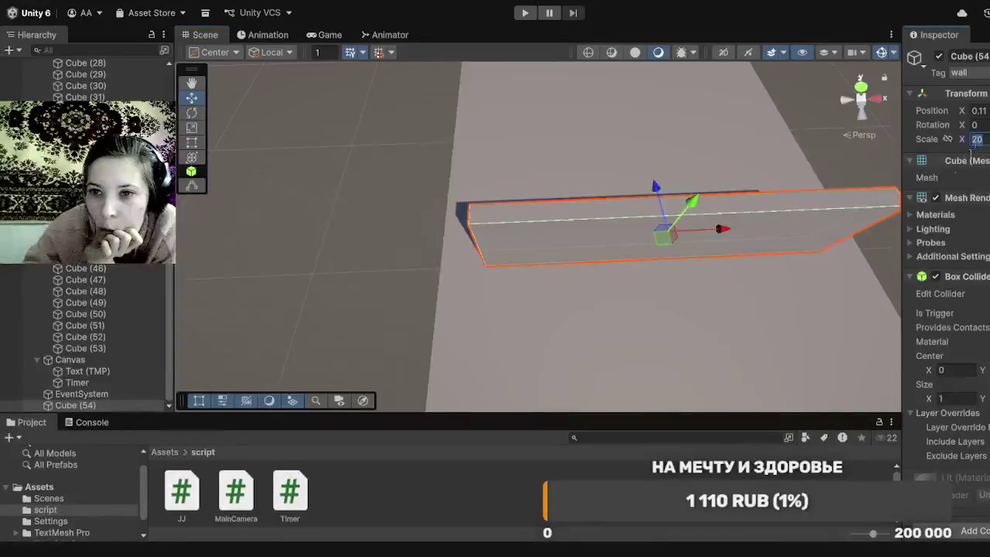
text(30)
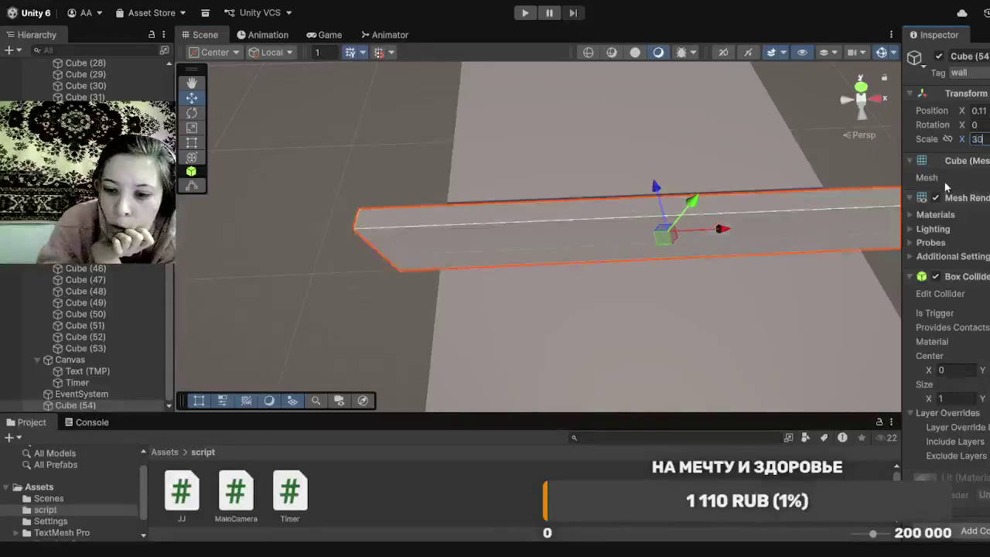
key(BackSpace)
key(BackSpace)
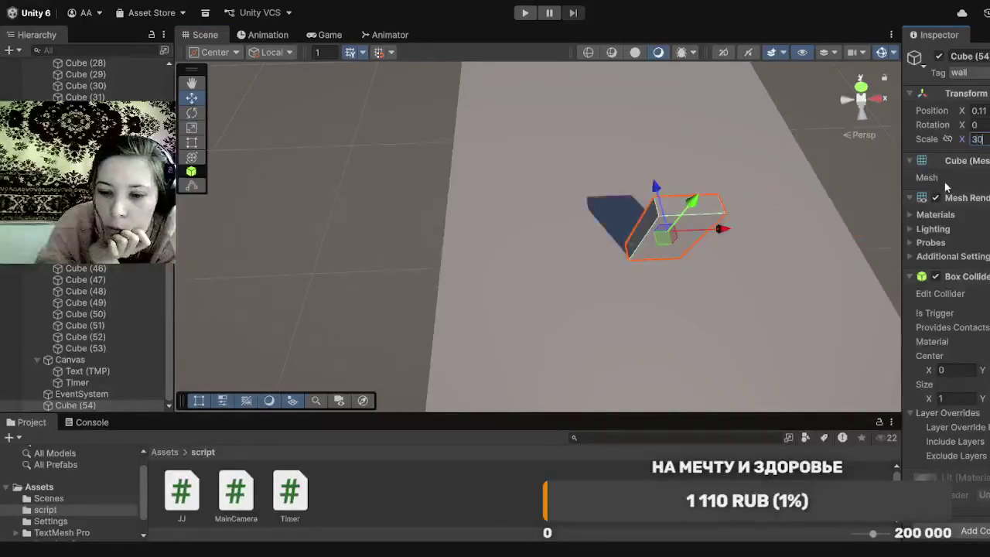
text(25)
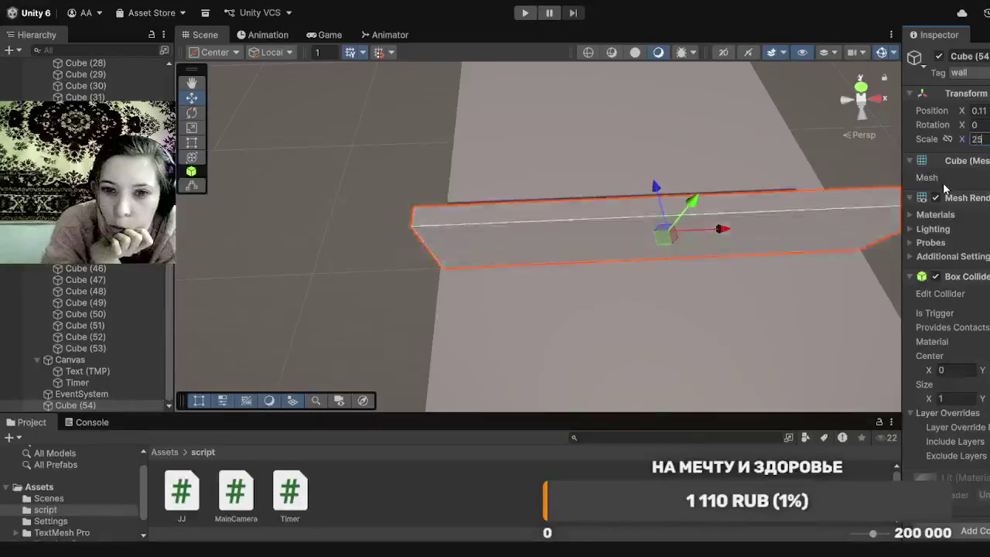
key(Return)
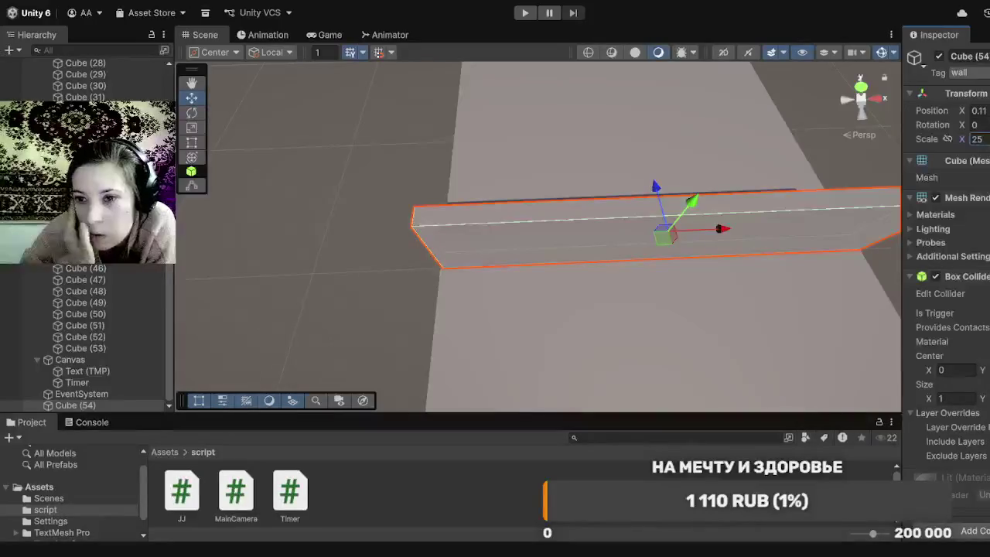
click(39, 487)
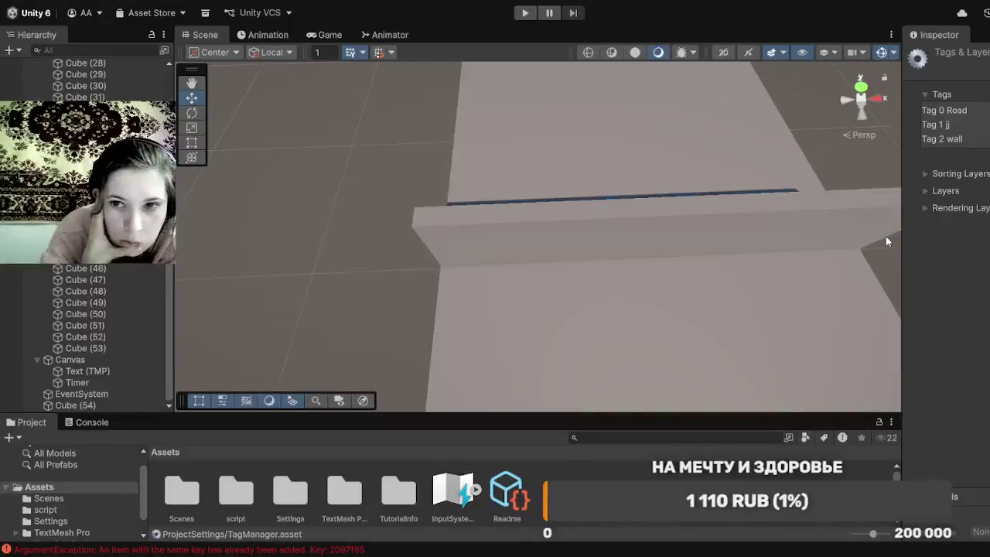
Step: Create the tag f and assign it to the long wall Cube (54)
key(Return)
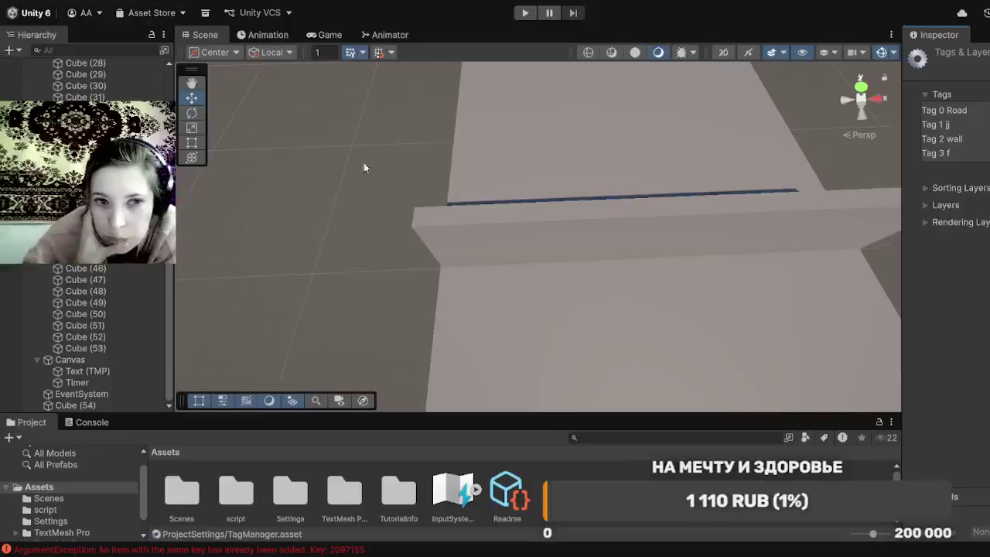
click(139, 408)
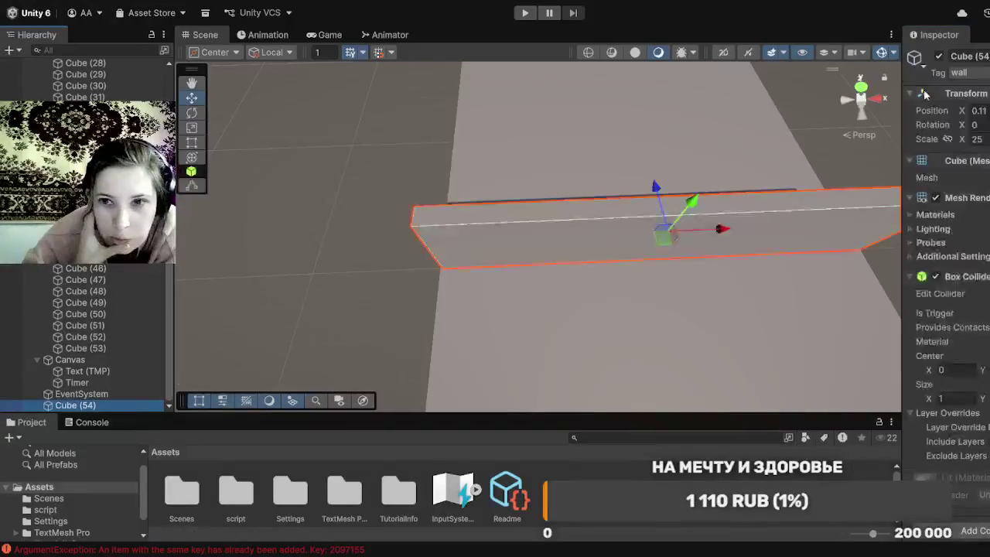
click(968, 71)
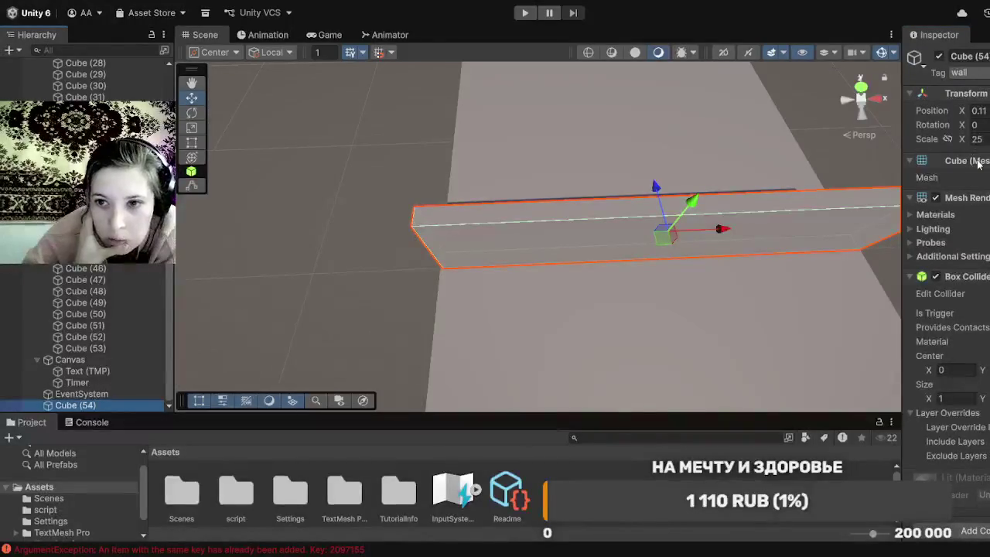
click(979, 230)
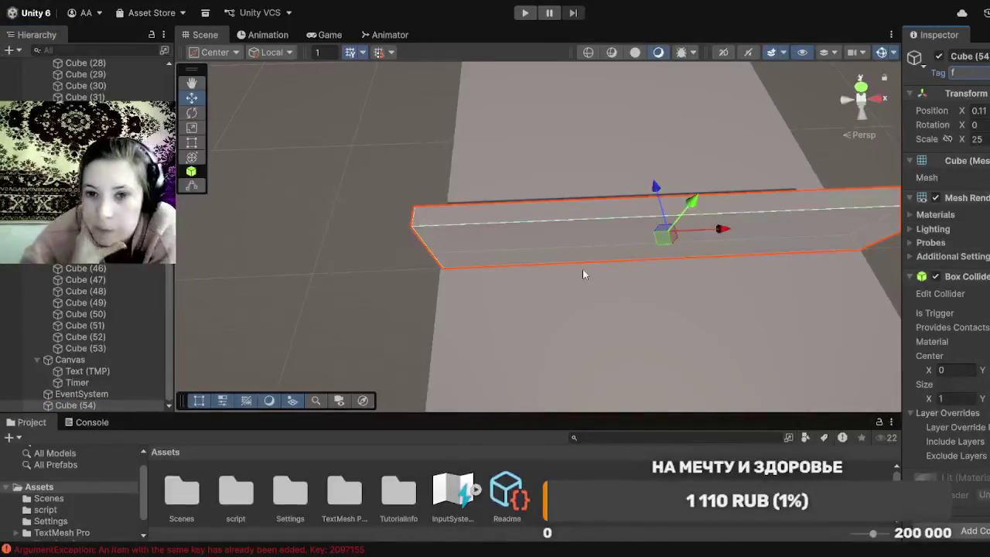
Step: Collapse the Box Collider component and show the Console's error messages
scroll(563, 288, down, 3)
scroll(563, 291, down, 2)
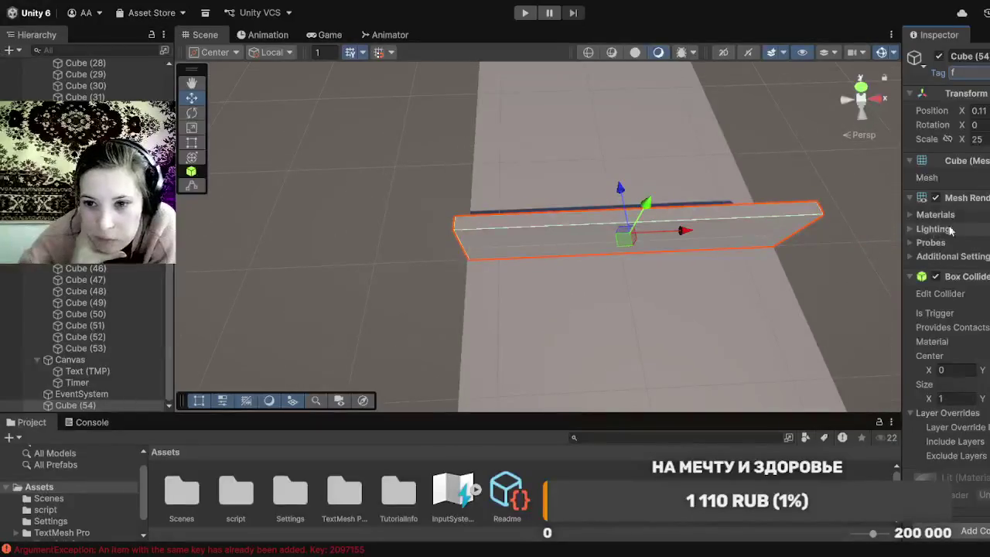
click(909, 277)
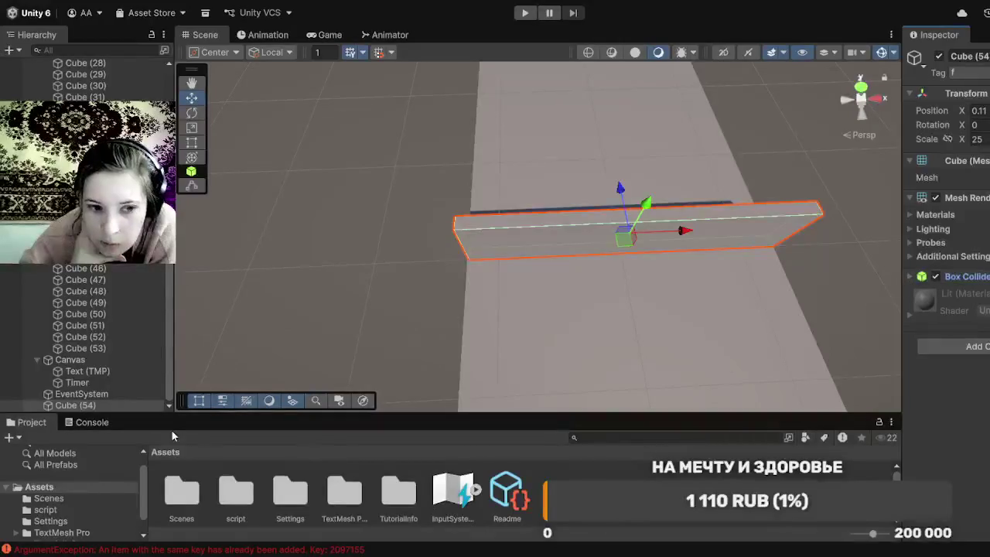
click(69, 431)
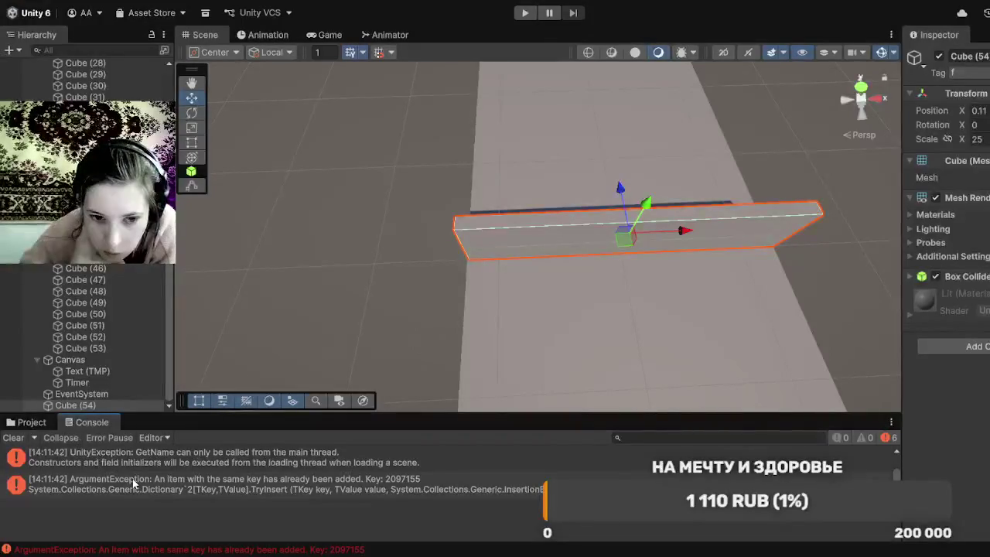
Step: Read the stack traces of the ArgumentException and GetName errors in the Console
click(133, 483)
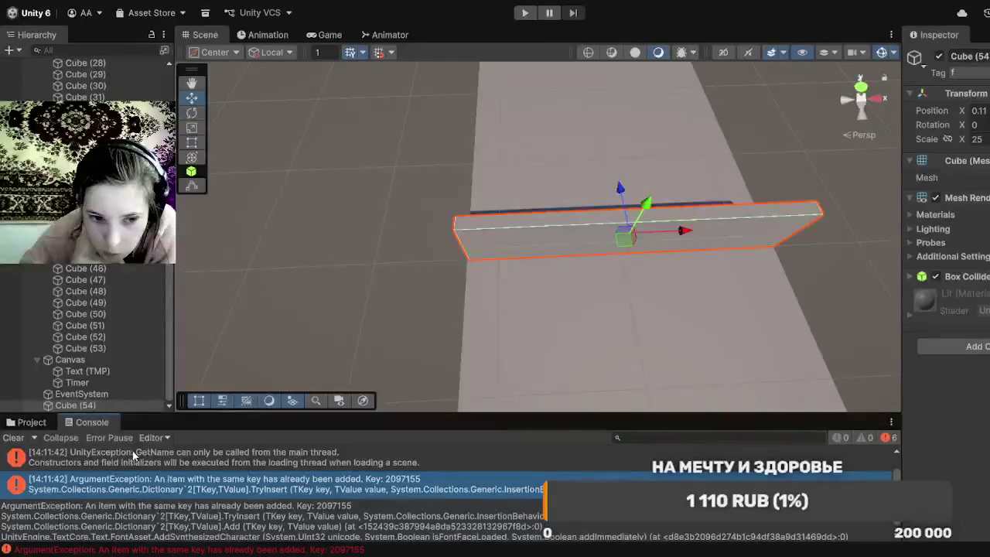
click(133, 455)
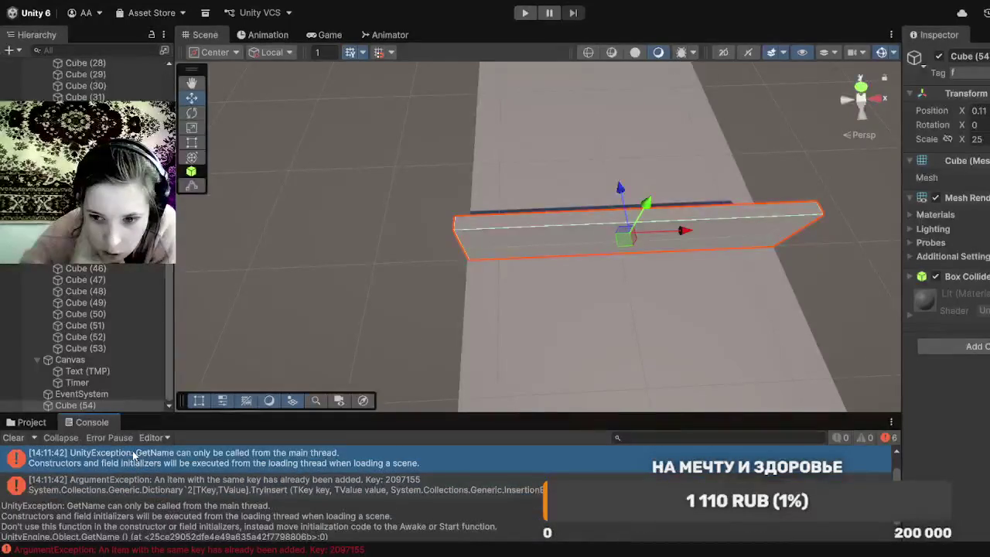
click(168, 485)
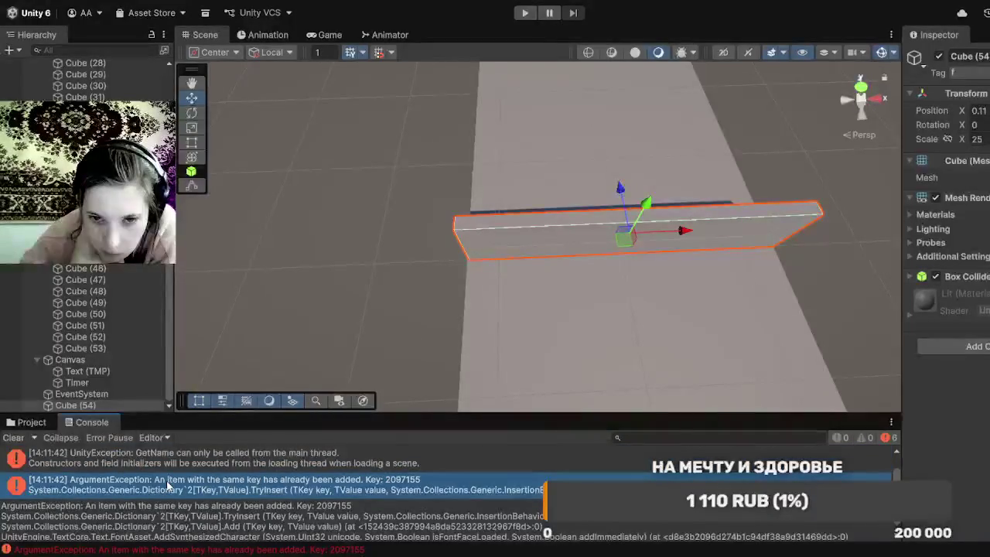
Step: Delete Cube (54) from the scene and start Play mode
click(112, 404)
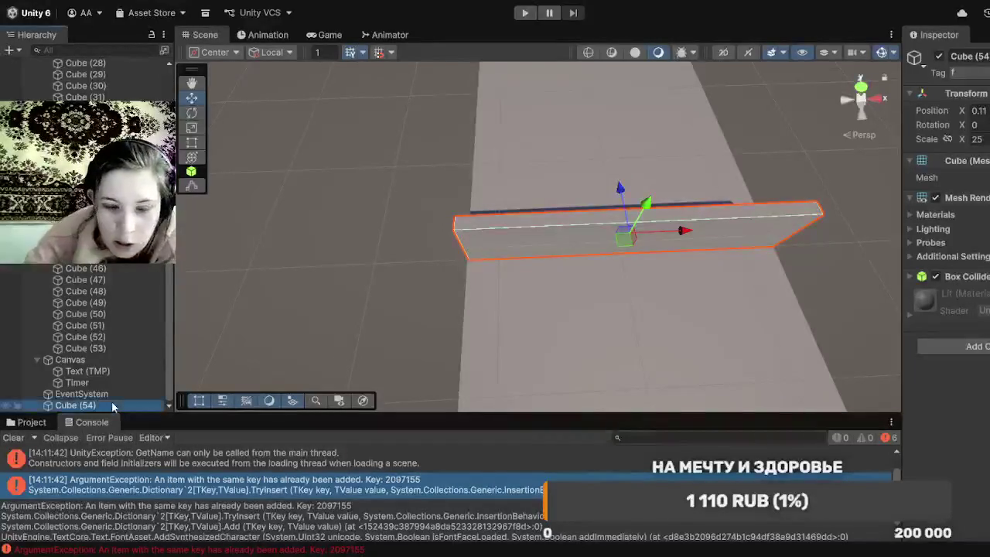
key(Delete)
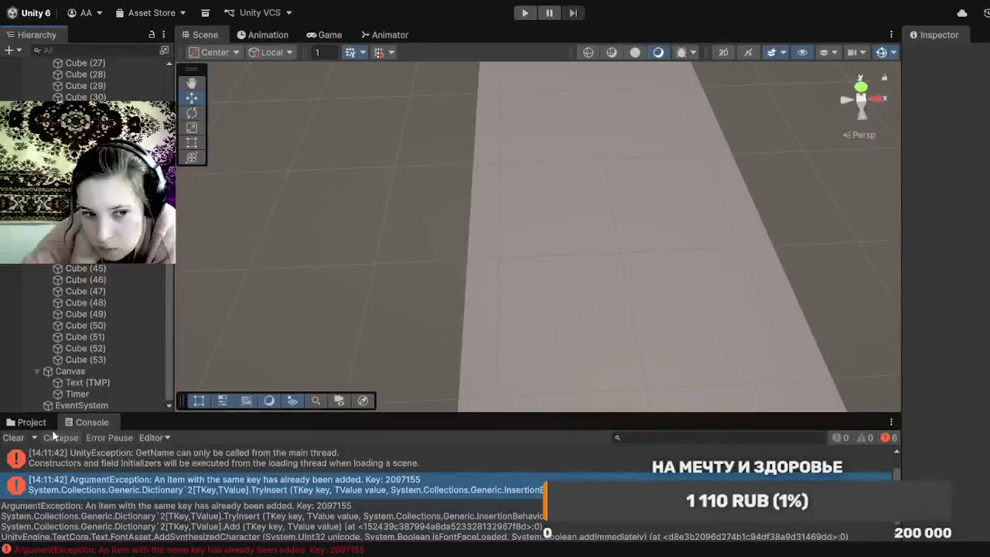
click(38, 419)
click(88, 425)
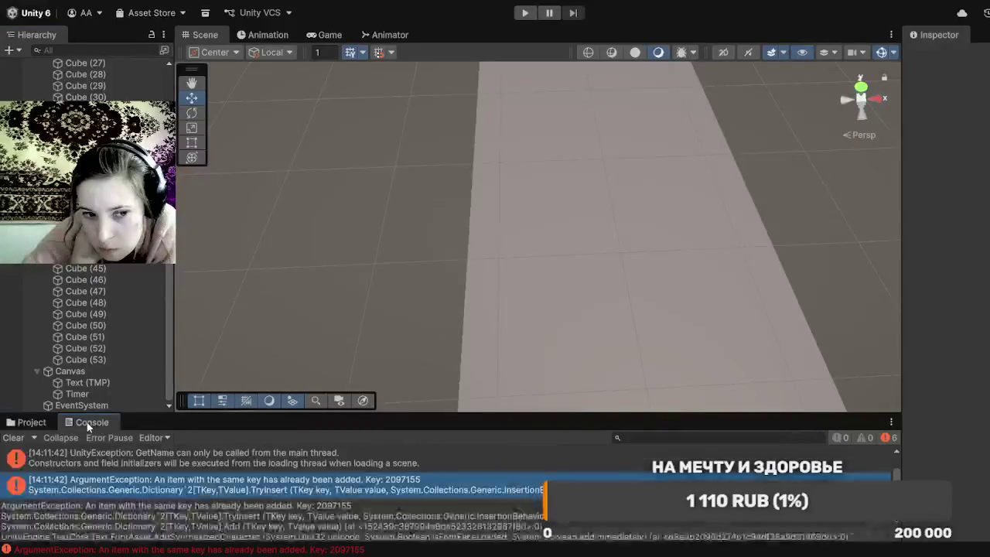
click(532, 11)
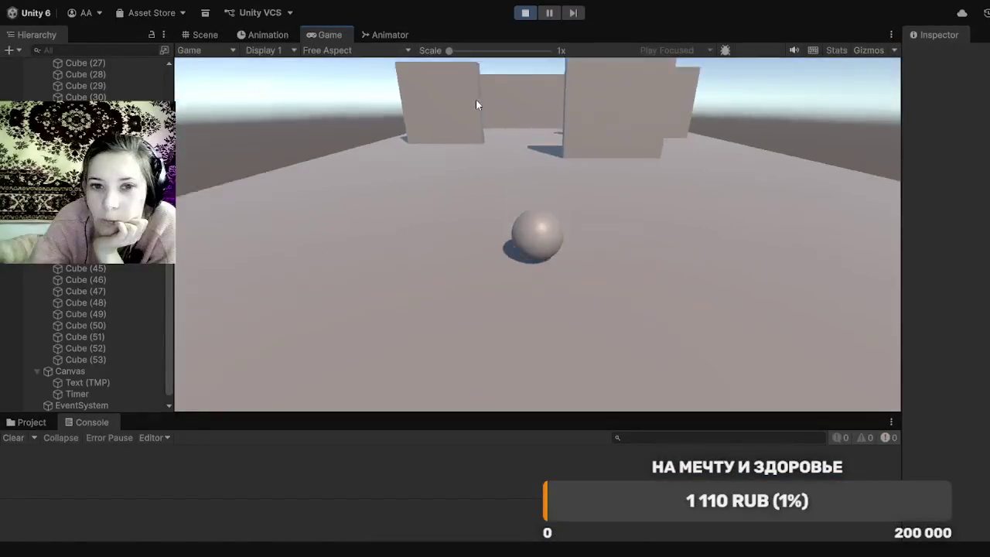
Step: Roll the ball forward through the maze, inspect JJ in the Hierarchy, then stop Play mode
key(w)
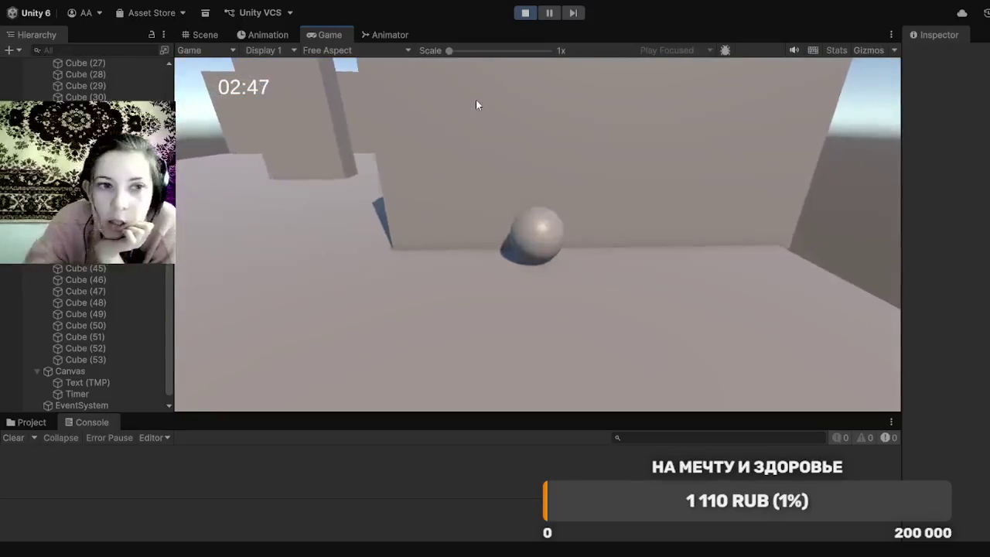
scroll(153, 371, up, 8)
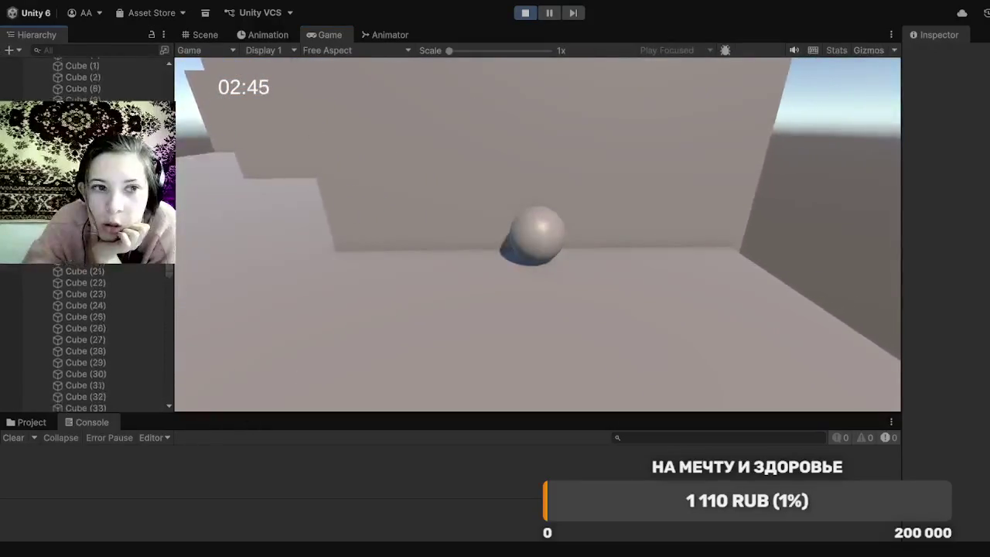
scroll(85, 332, up, 3)
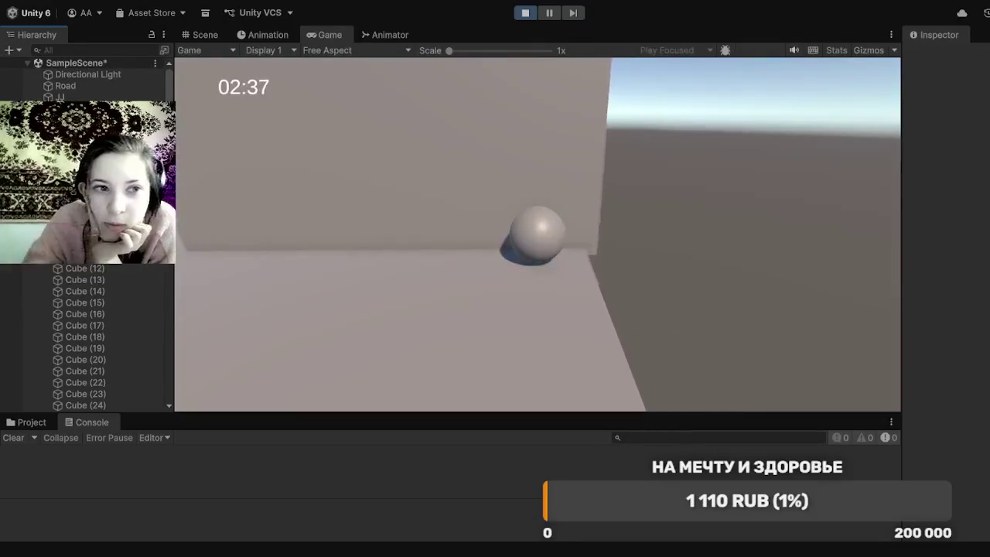
click(122, 98)
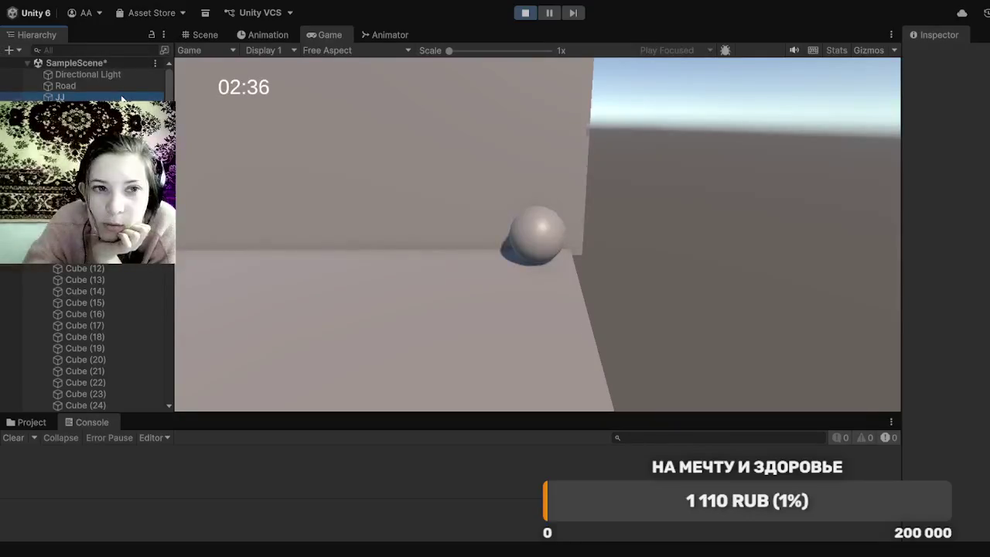
key(Left)
key(Left)
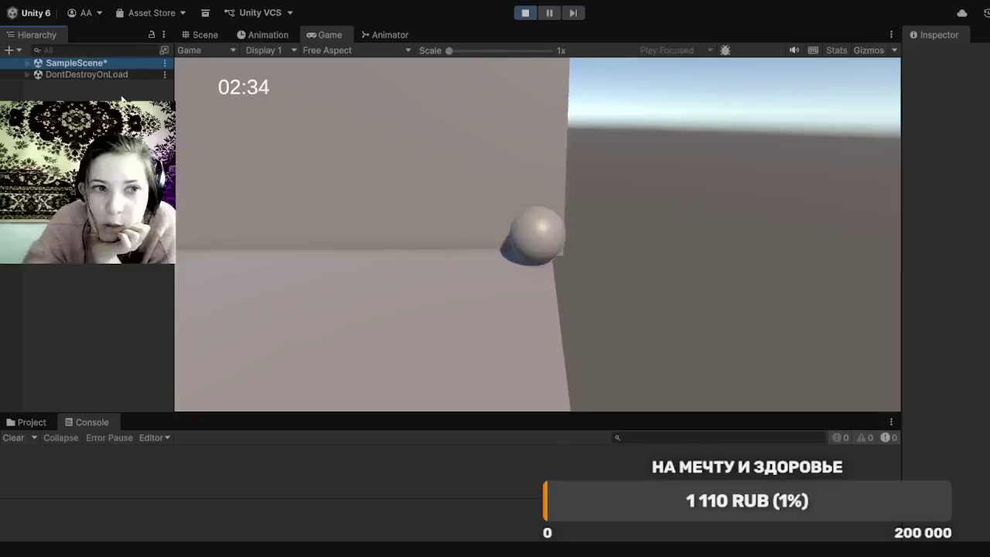
click(29, 64)
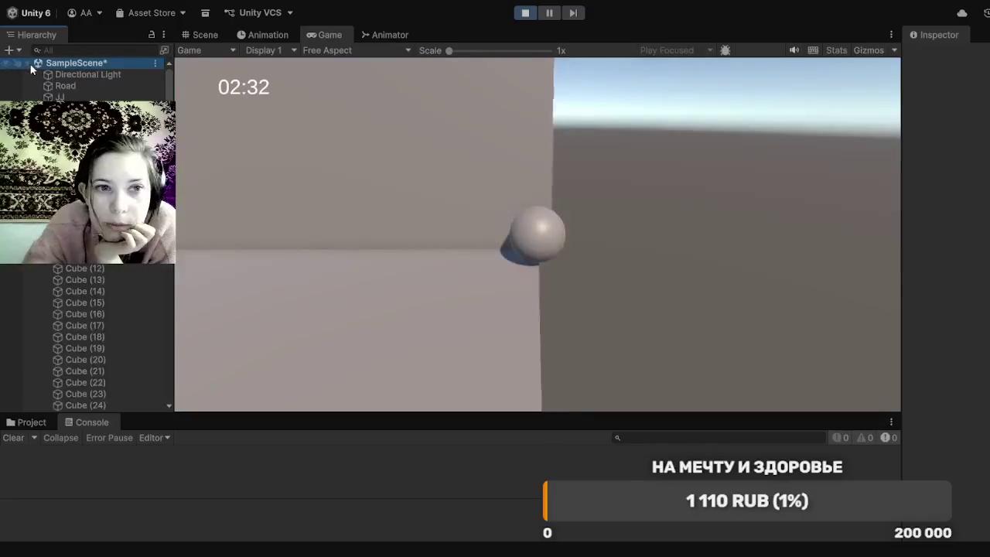
click(526, 13)
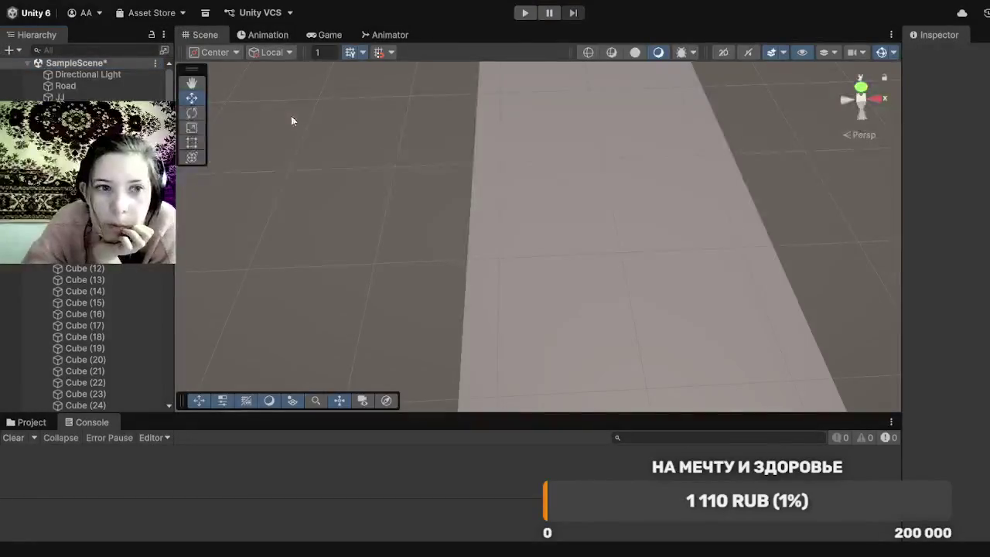
Step: Check JJ's Force script setting, show the Project assets, and add a new scale-1 cube
click(60, 96)
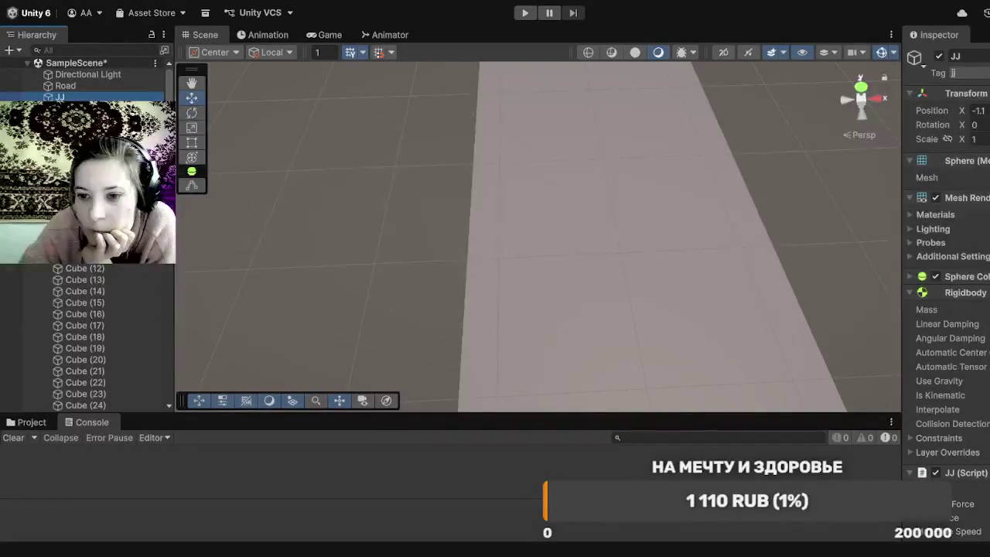
click(962, 504)
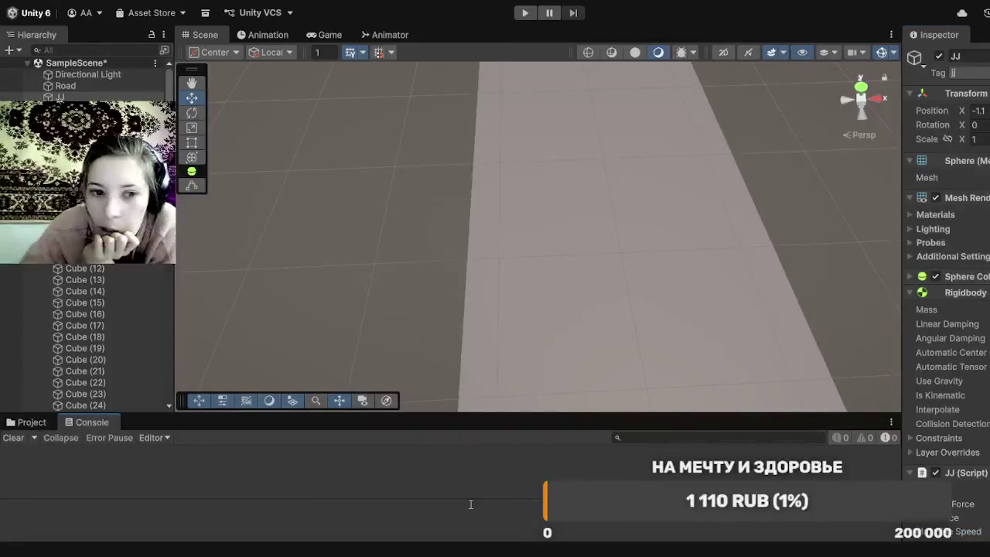
click(23, 424)
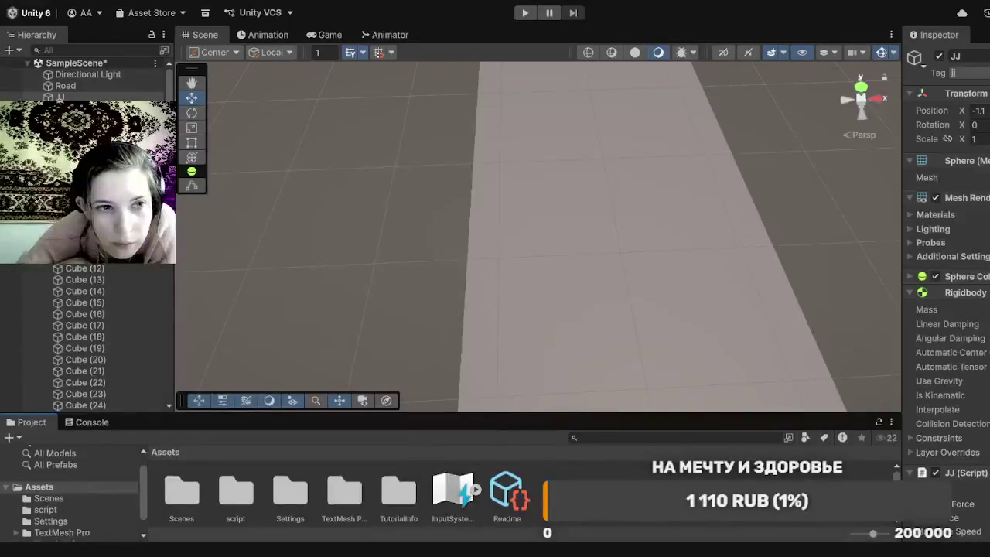
key(ctrl+z)
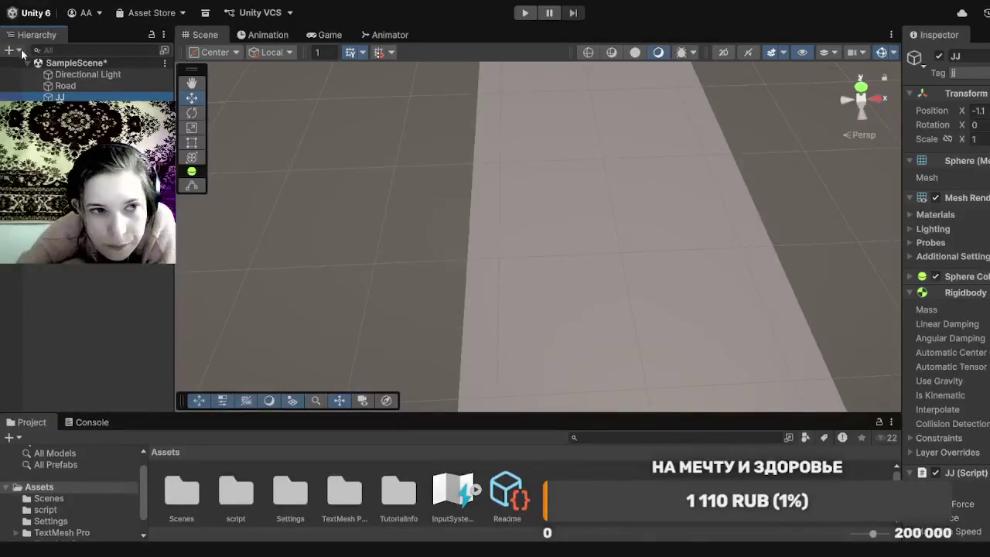
key(ctrl+z)
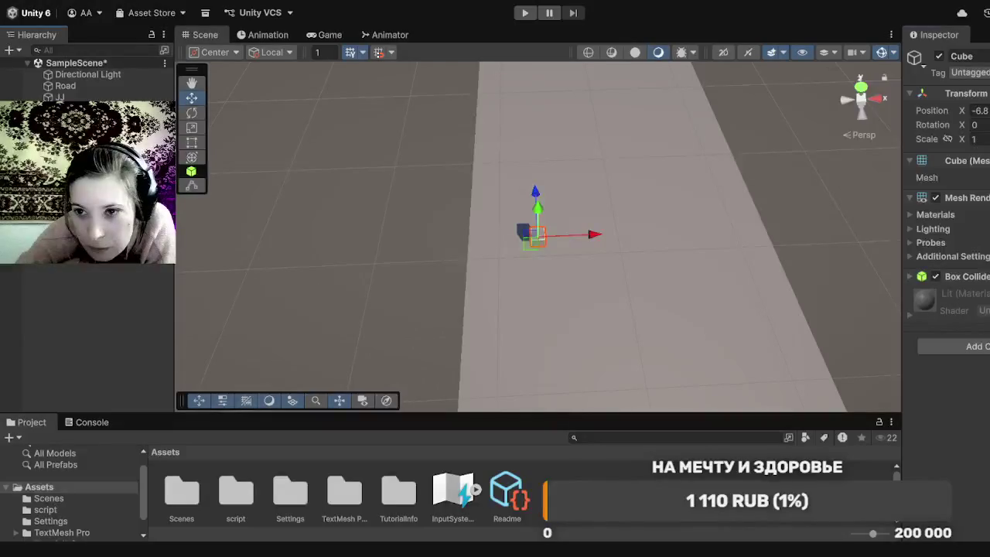
Step: Stretch the new cube to X scale 25 and position it as a thin bar across the road
key(ctrl+z)
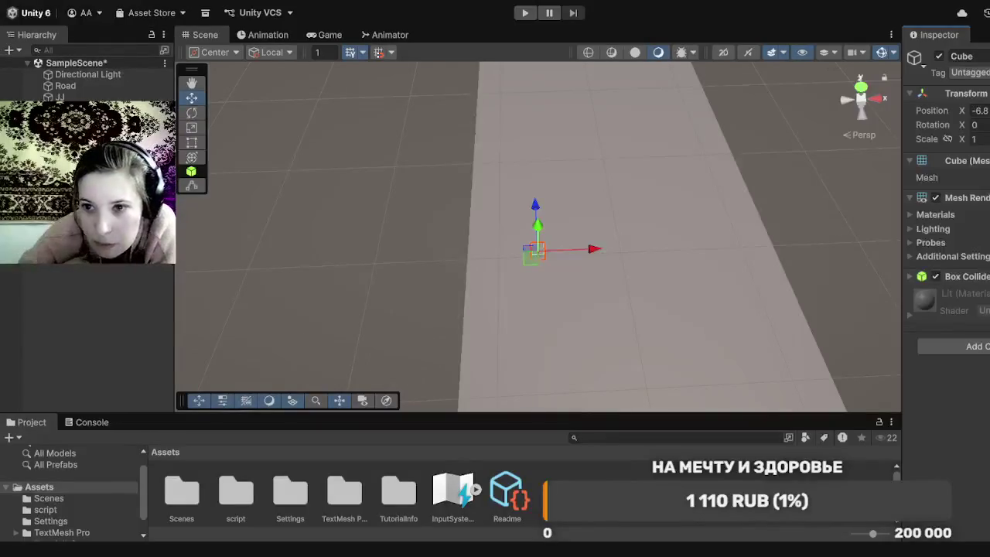
key(ctrl+y)
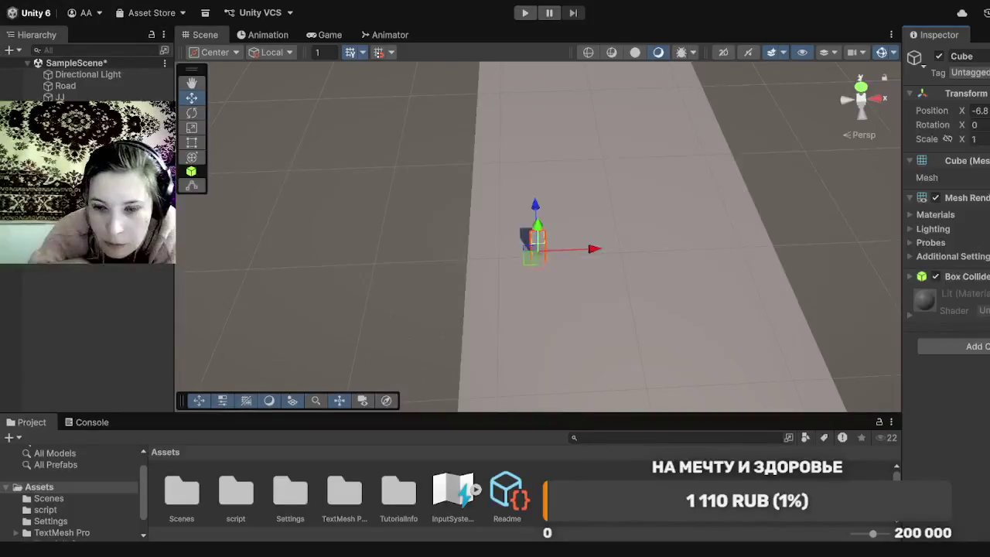
key(ctrl+z)
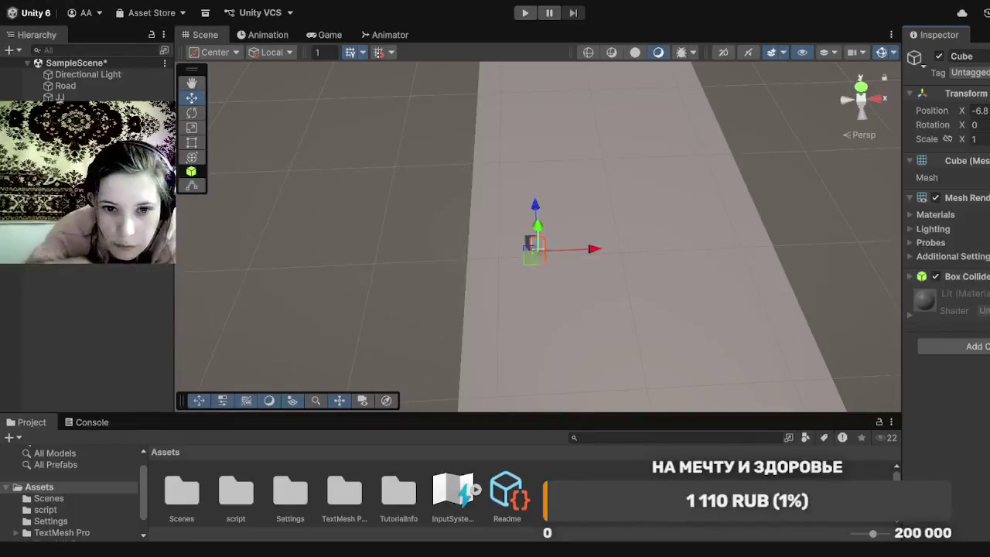
drag(538, 226, 544, 184)
click(987, 139)
text(25)
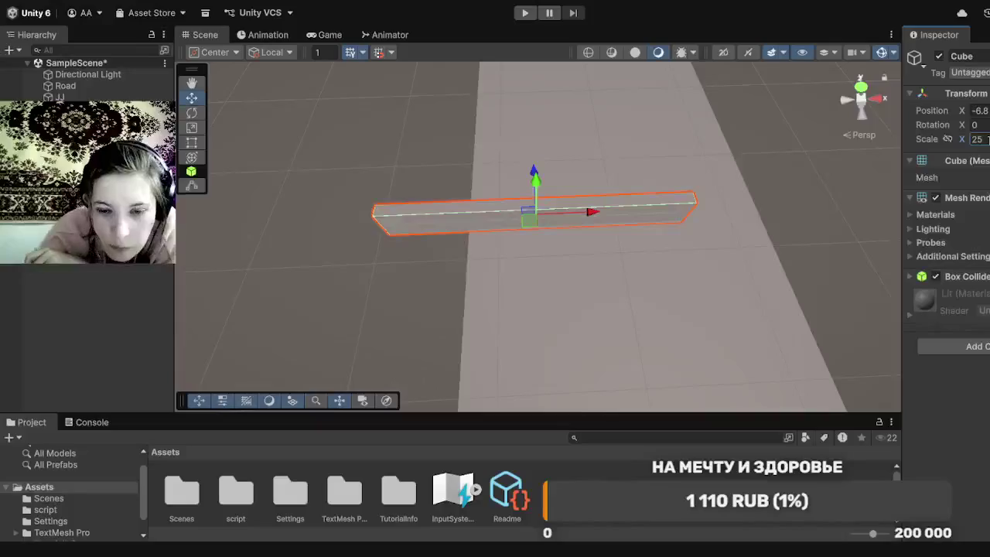
drag(588, 212, 672, 225)
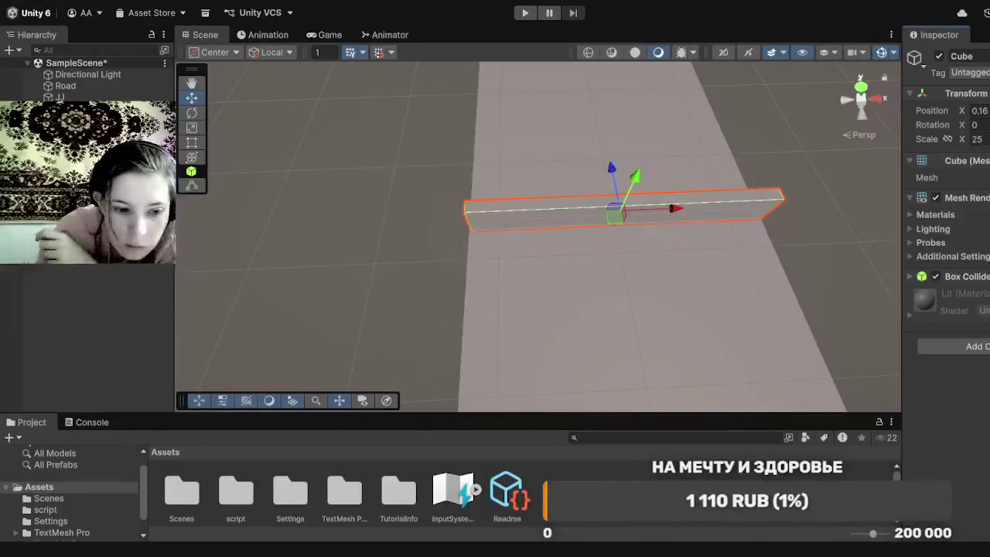
key(Return)
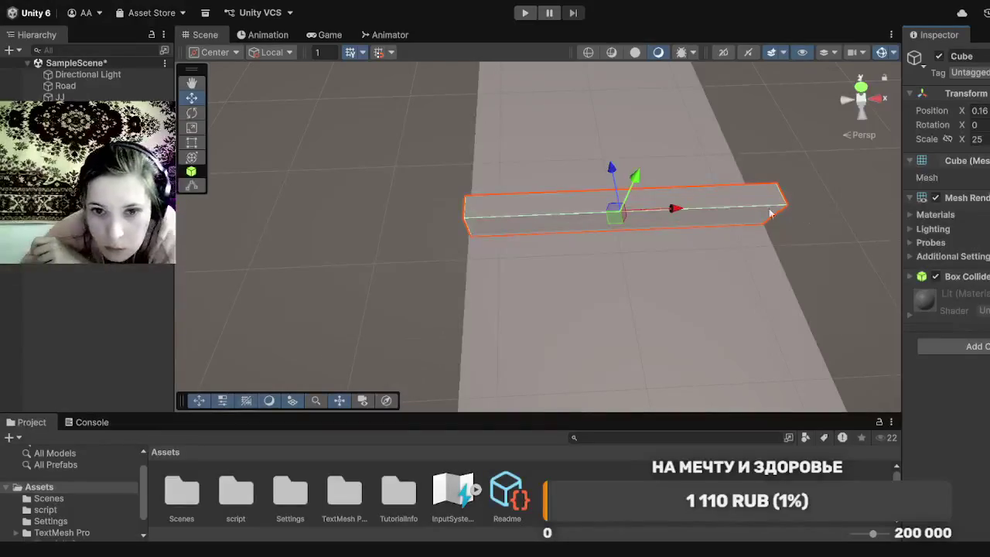
drag(634, 176, 639, 190)
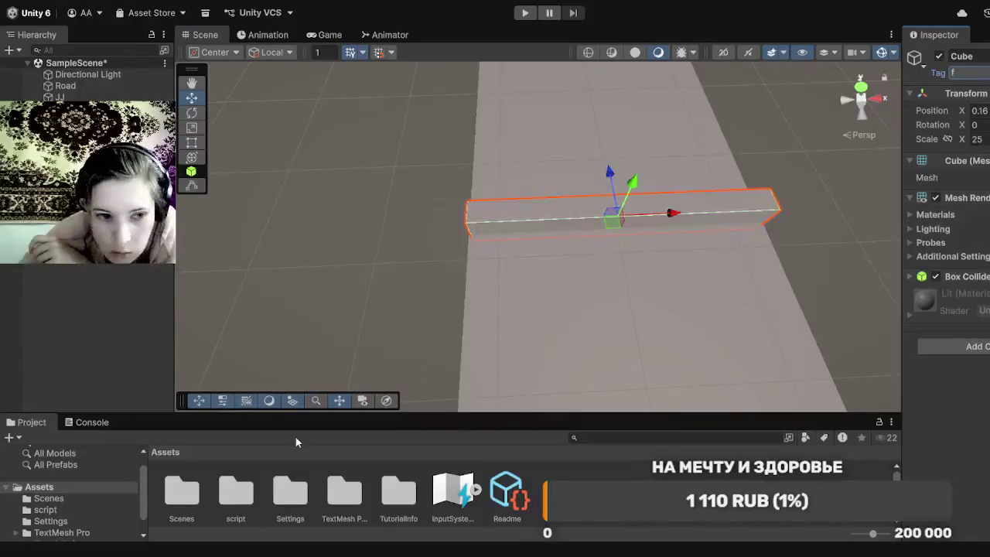
click(94, 427)
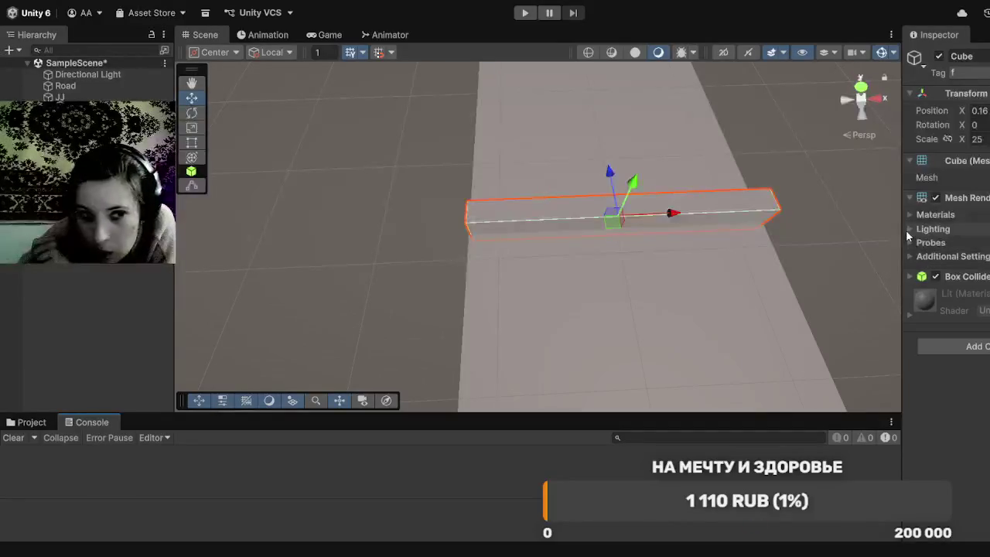
Step: Make the bar's Box Collider a trigger and open the project's script folder
click(912, 276)
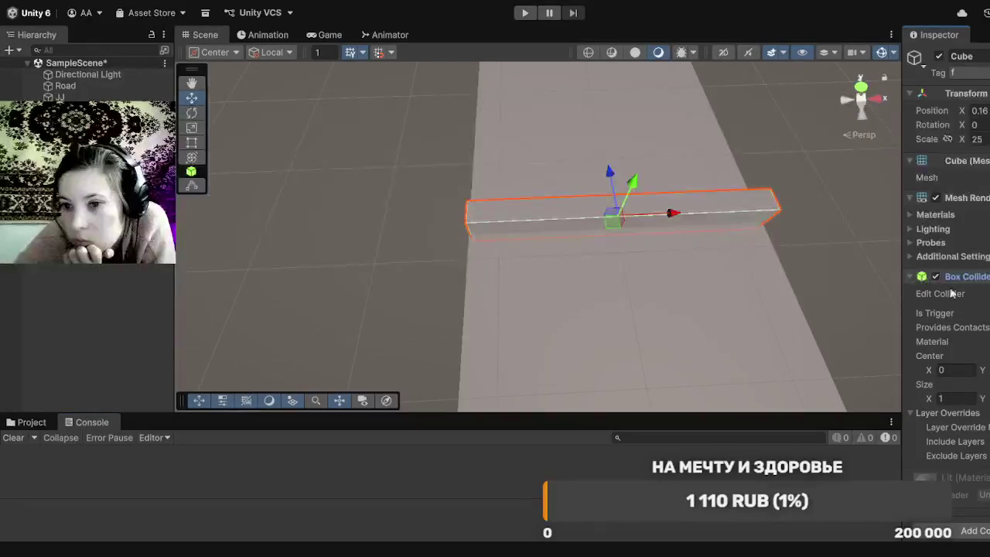
click(989, 319)
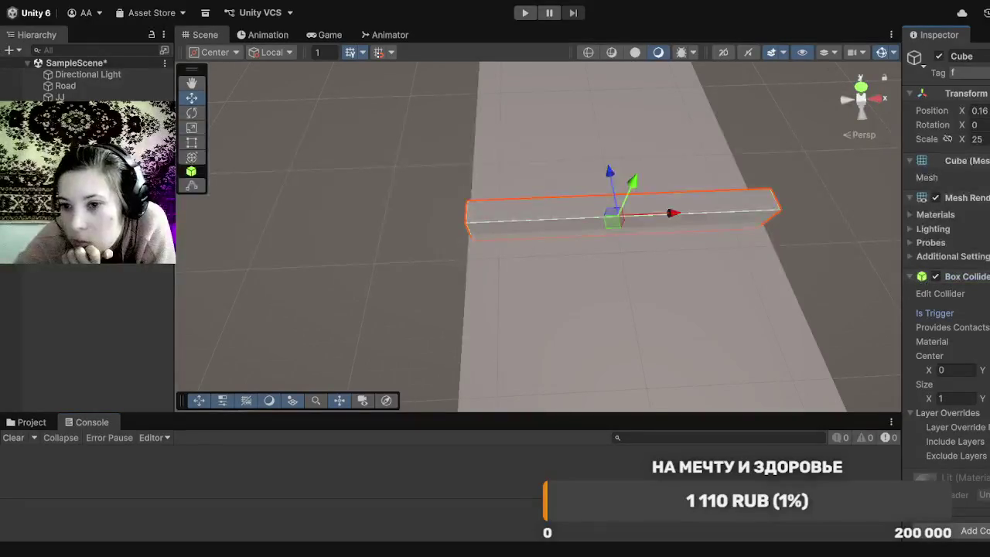
click(912, 277)
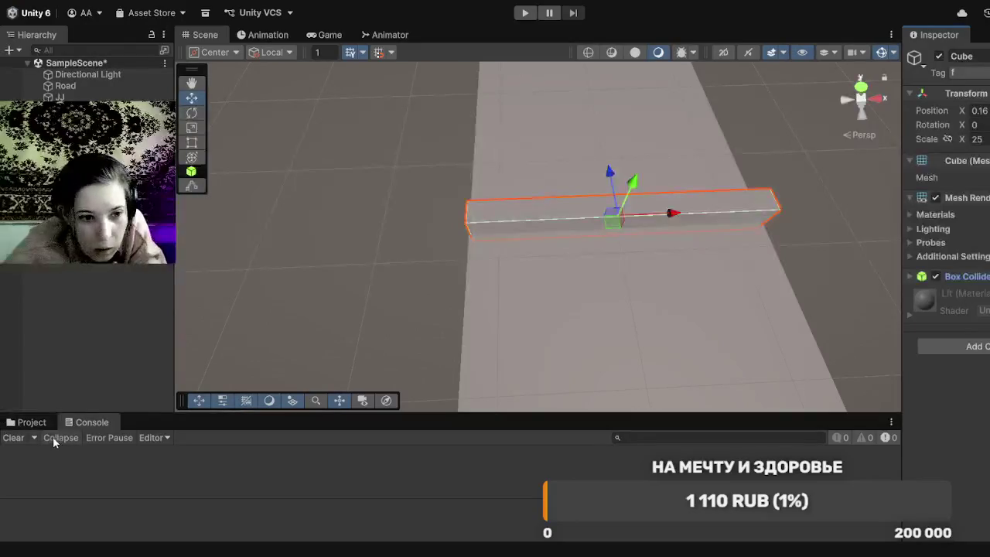
click(40, 422)
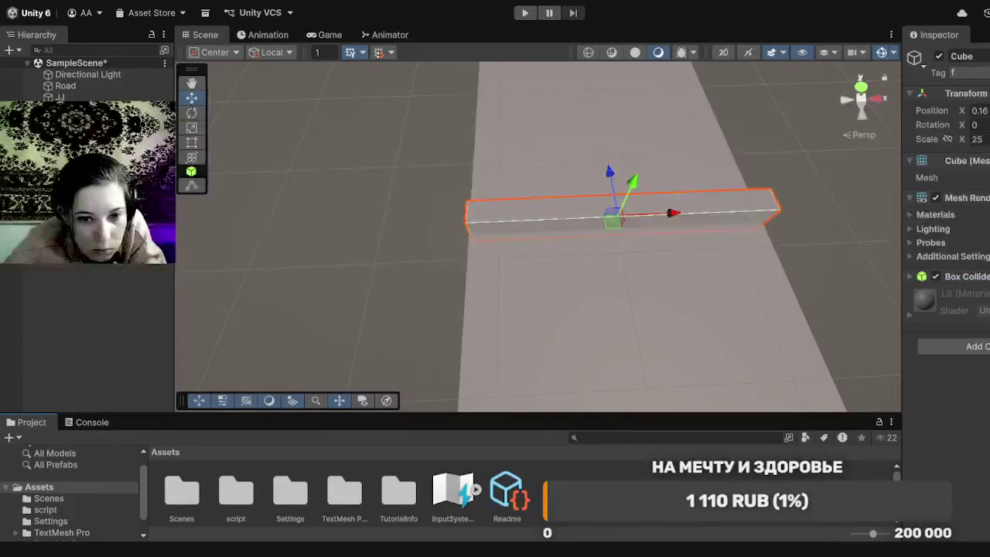
click(76, 511)
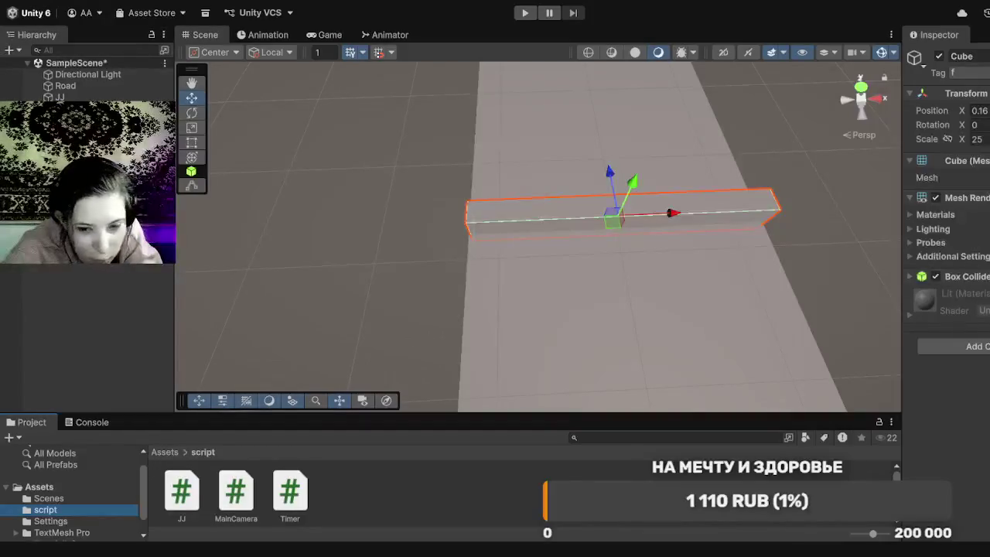
Step: Clear the scene selection and enter the name for the new Finish script
key(shift+d)
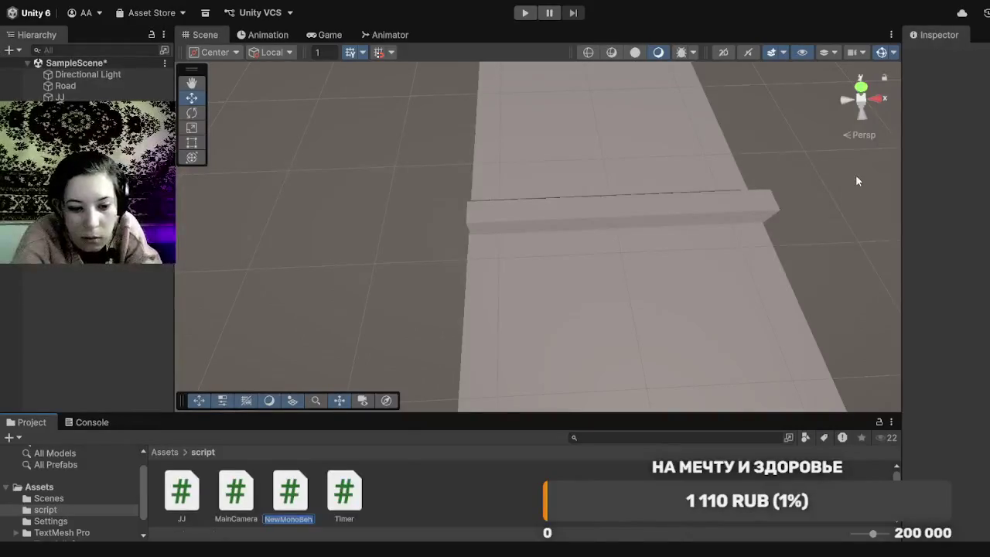
text(P)
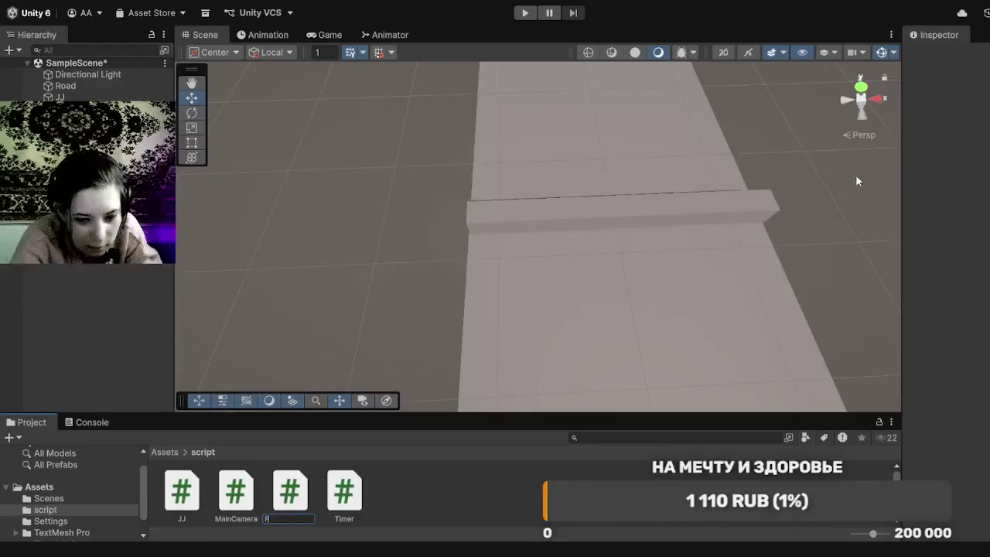
text(l)
text(in)
text(is)
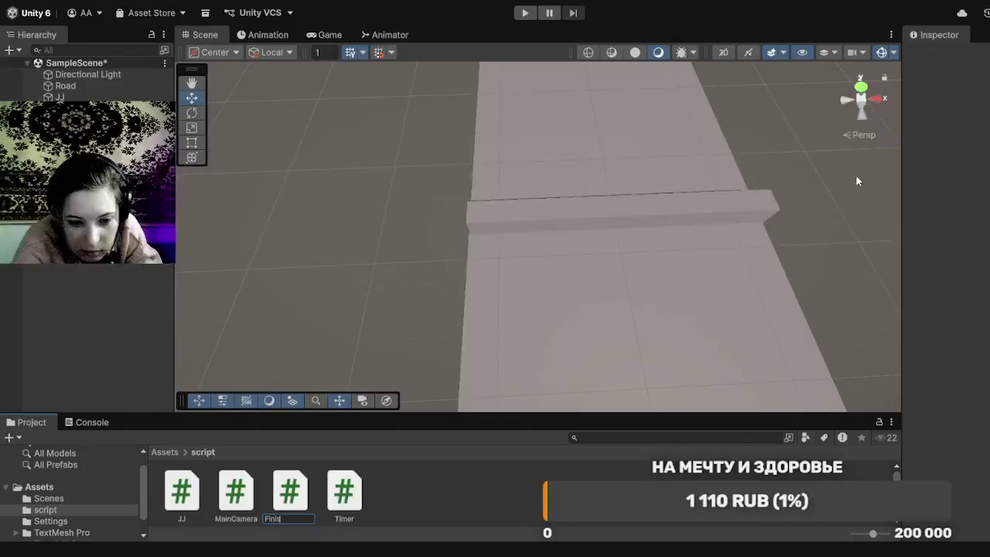
text(h)
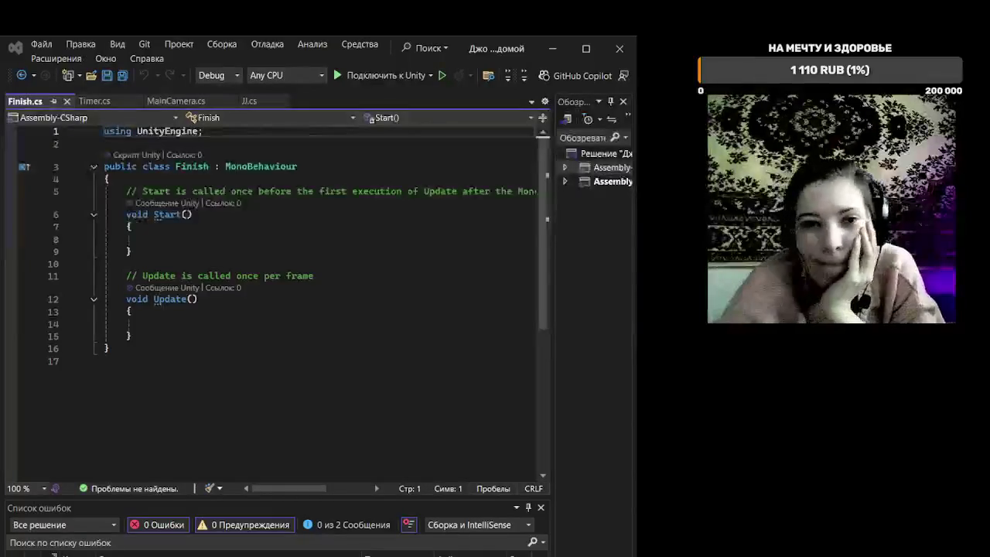
Step: Delete the template Start and Update methods from Finish.cs
click(471, 299)
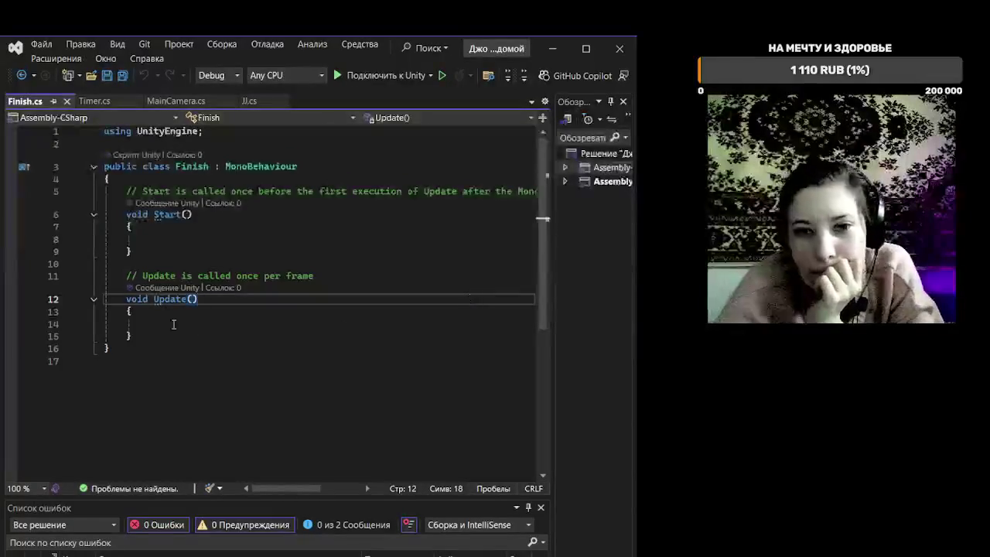
click(143, 338)
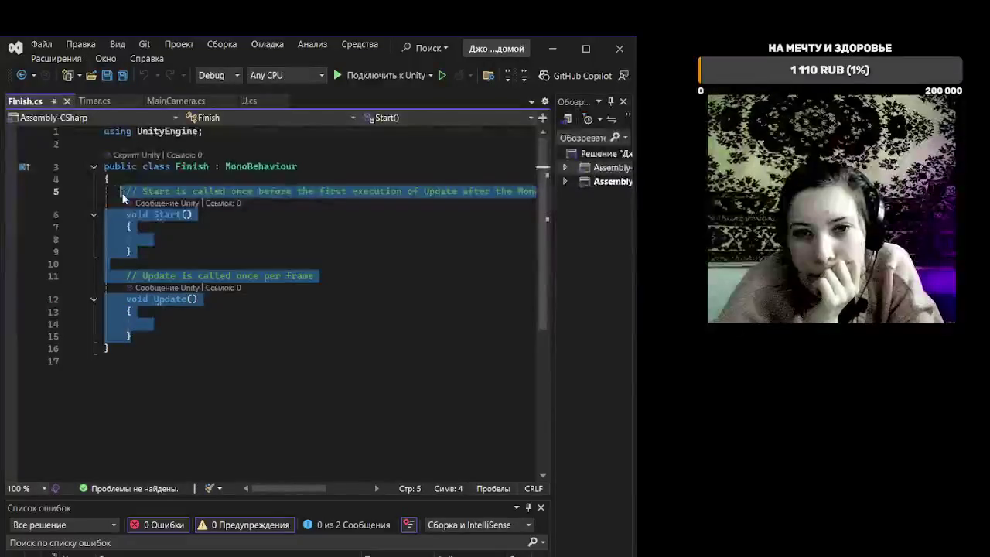
key(Delete)
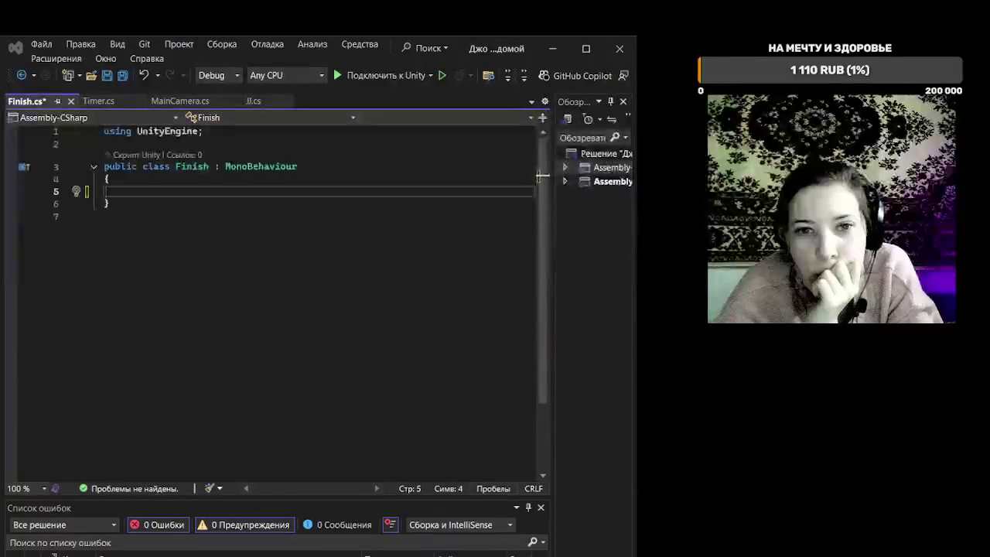
Step: Write the method signature private void OnTriggerEnter(Collider other)
click(166, 194)
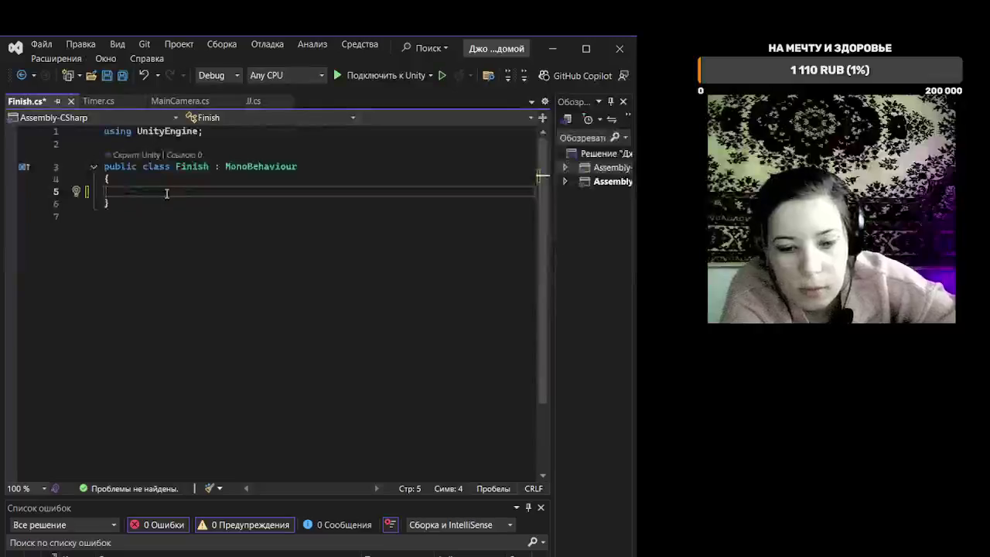
text(pr)
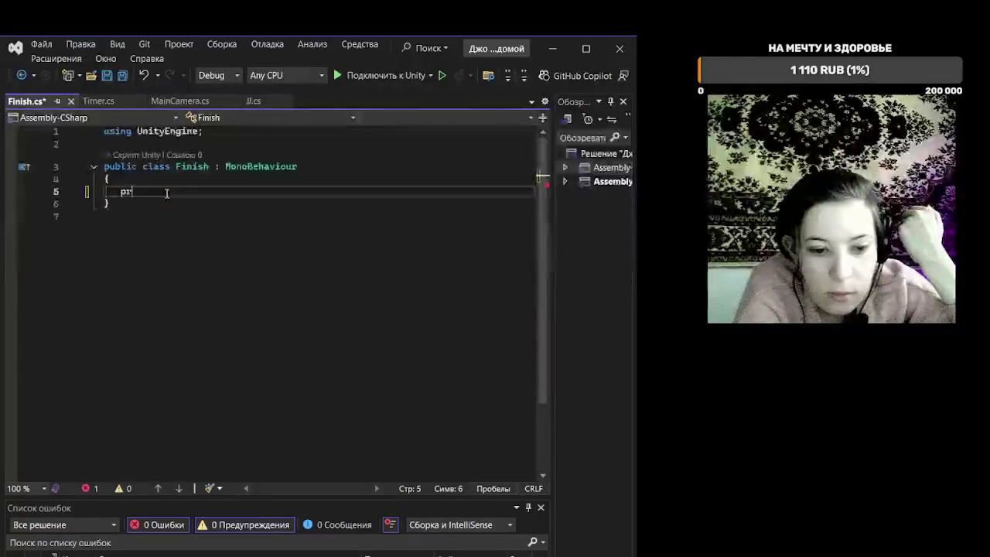
text(ivate)
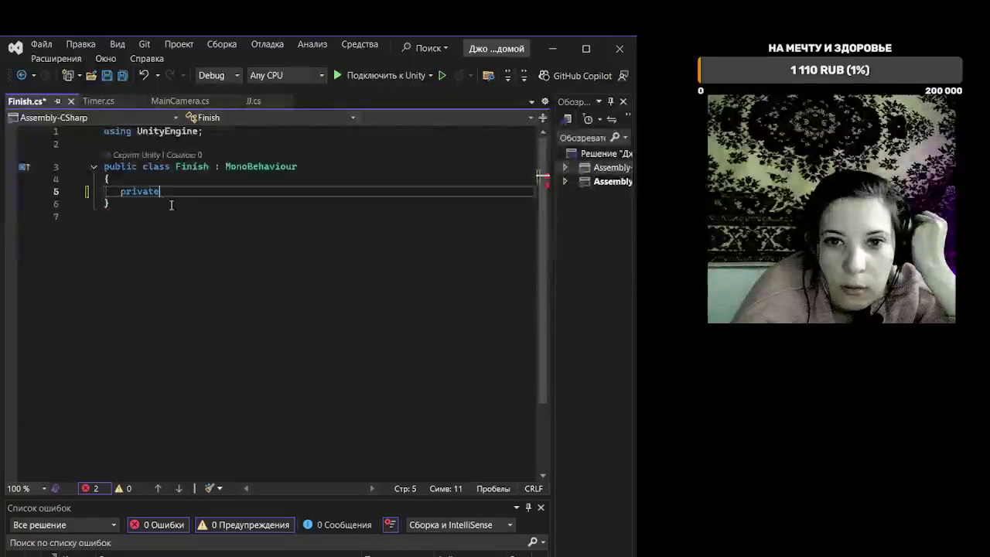
text( void)
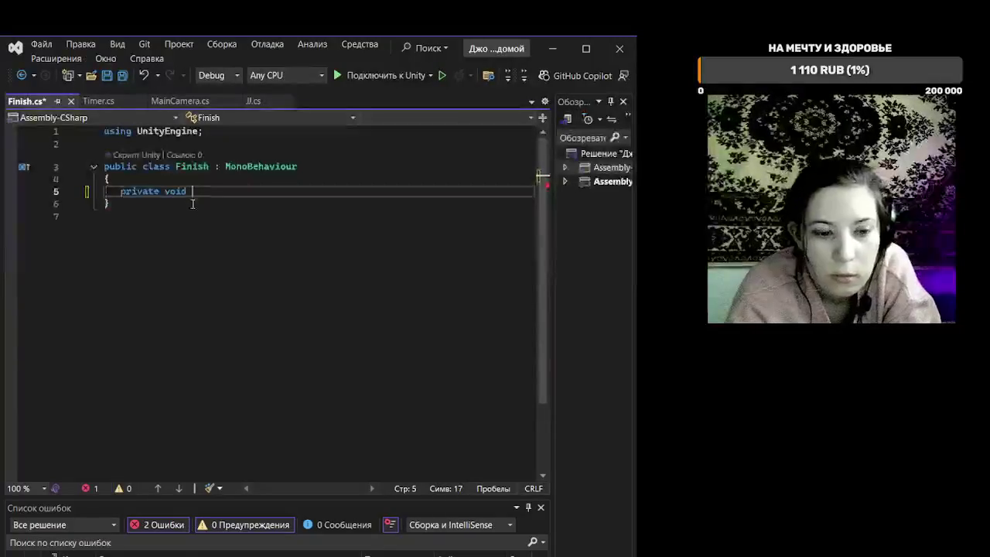
text( On)
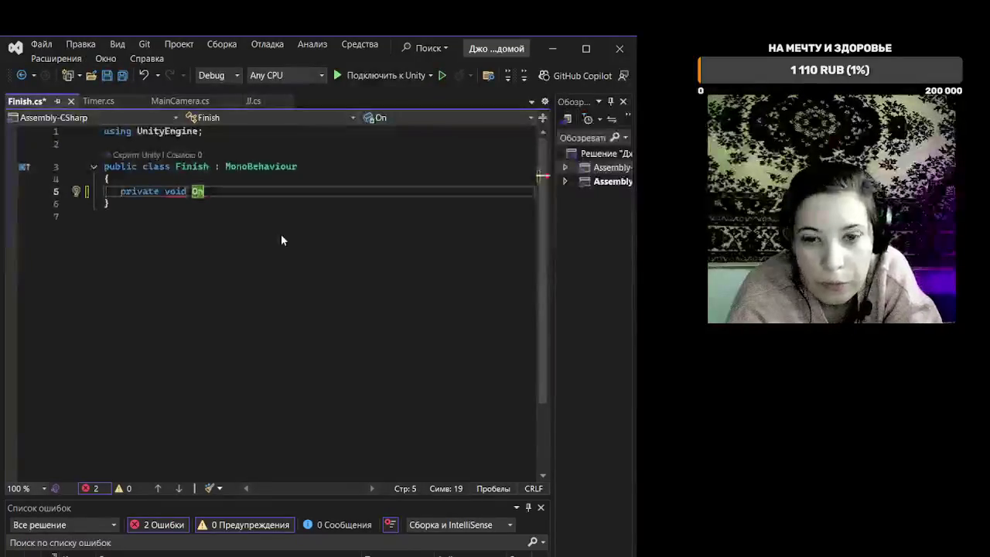
text(Tri)
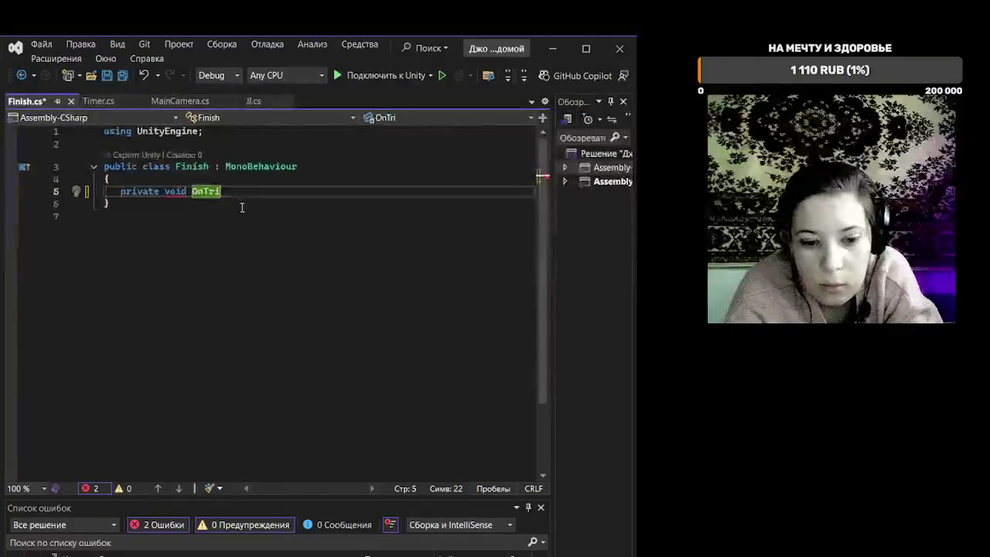
text(gger)
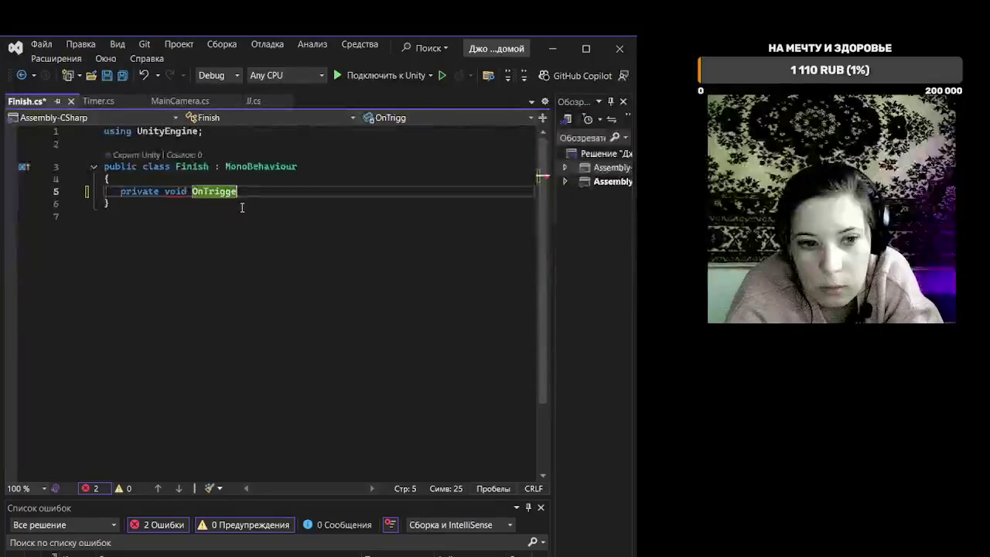
text(E)
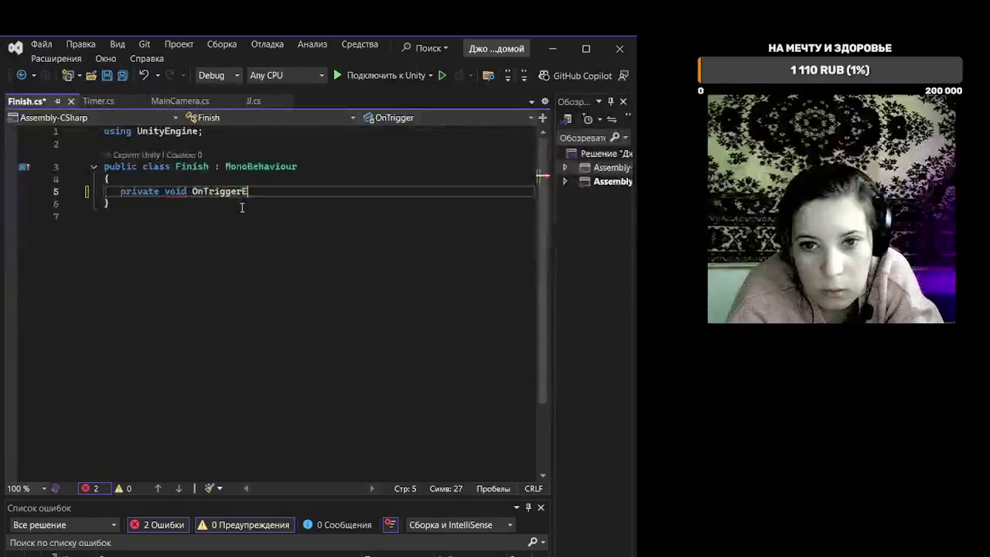
text(nter)
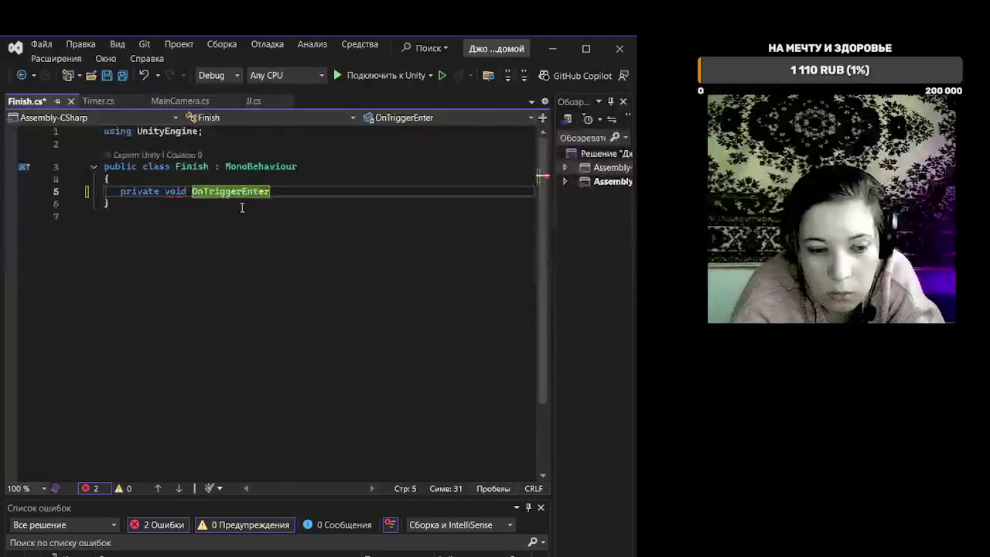
text(()
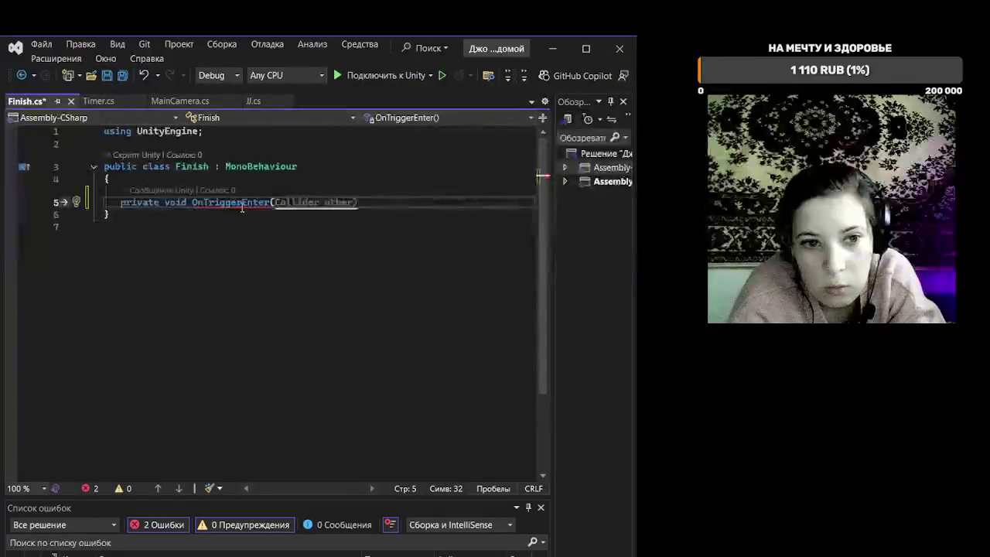
key(Tab)
Step: Add braces for the OnTriggerEnter body with an empty line inside
key(Return)
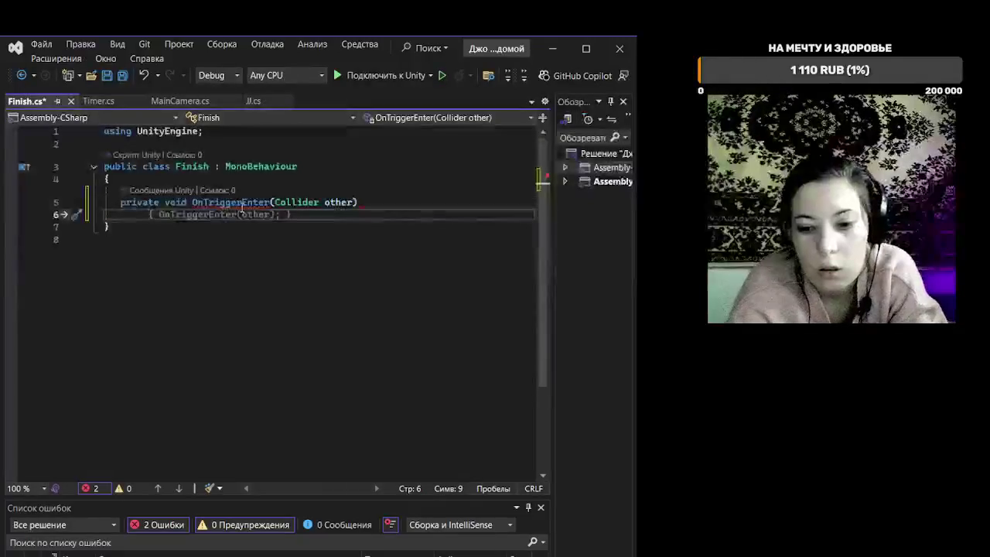
text({ { })
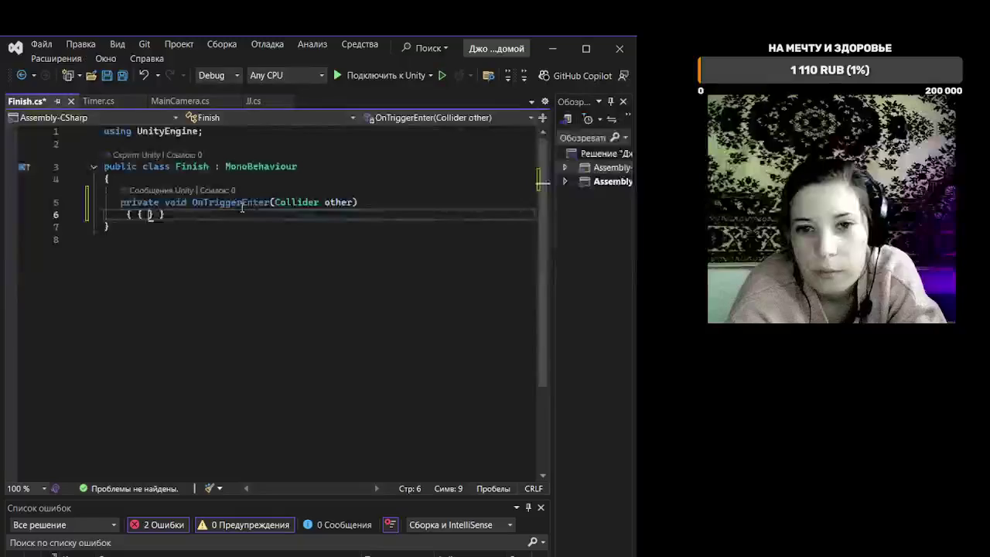
key(BackSpace)
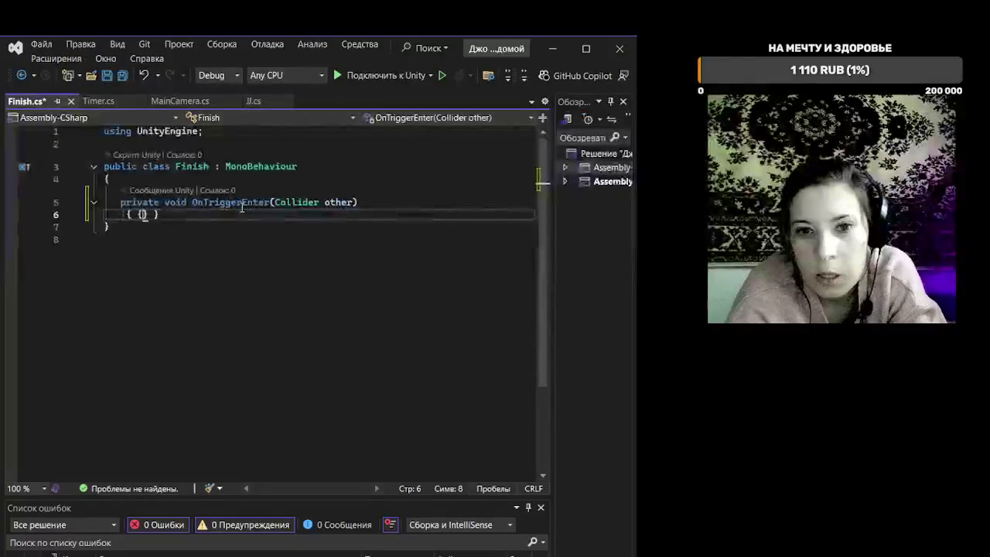
key(BackSpace)
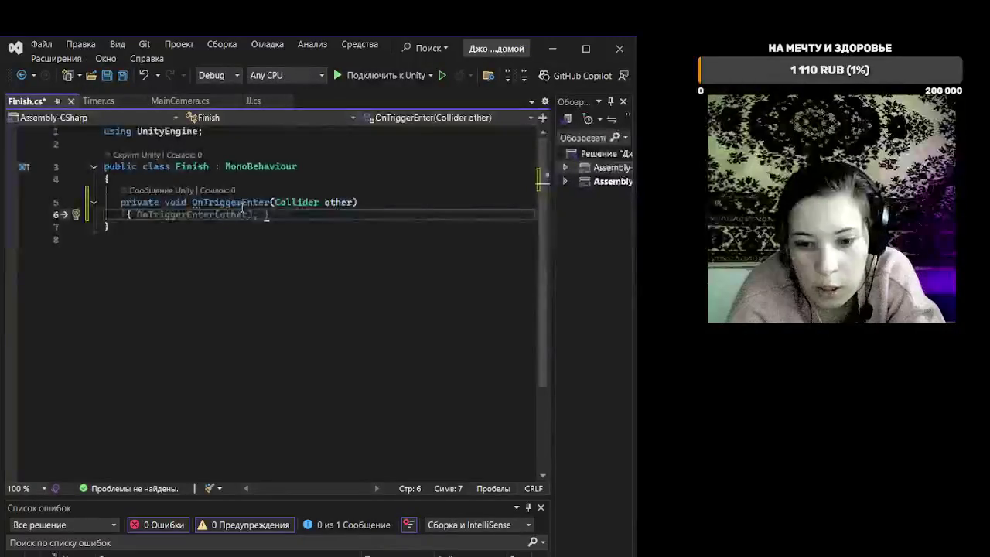
text(})
key(Left)
key(Return)
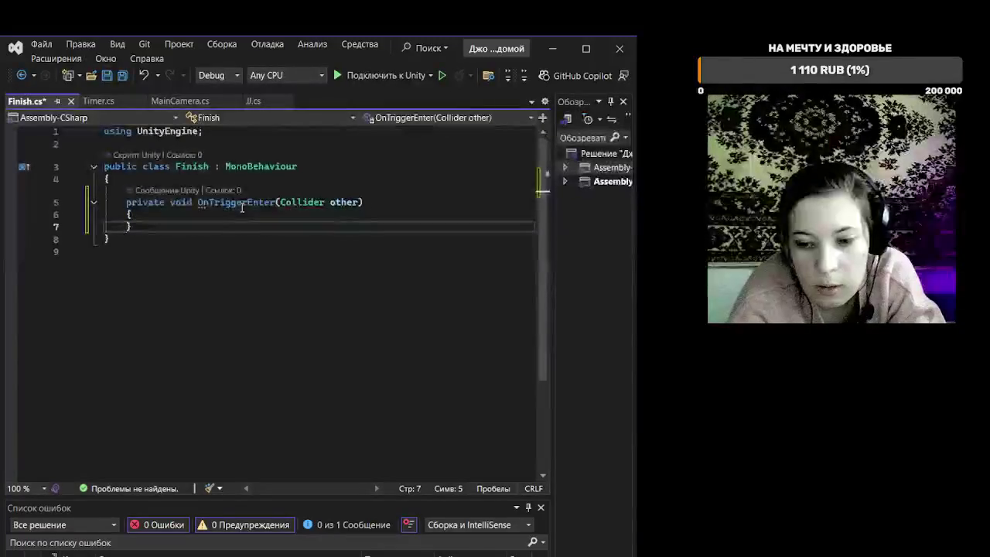
key(Return)
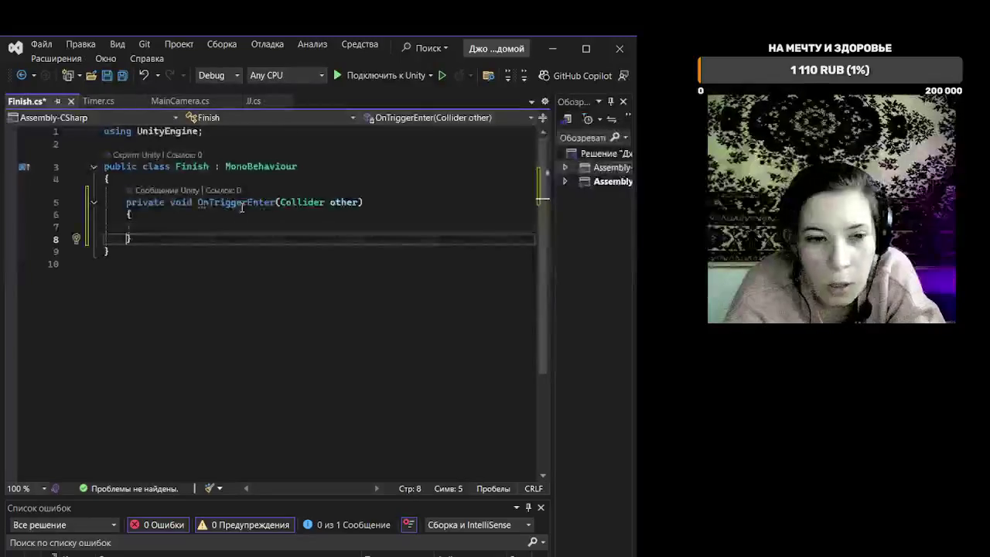
key(Up)
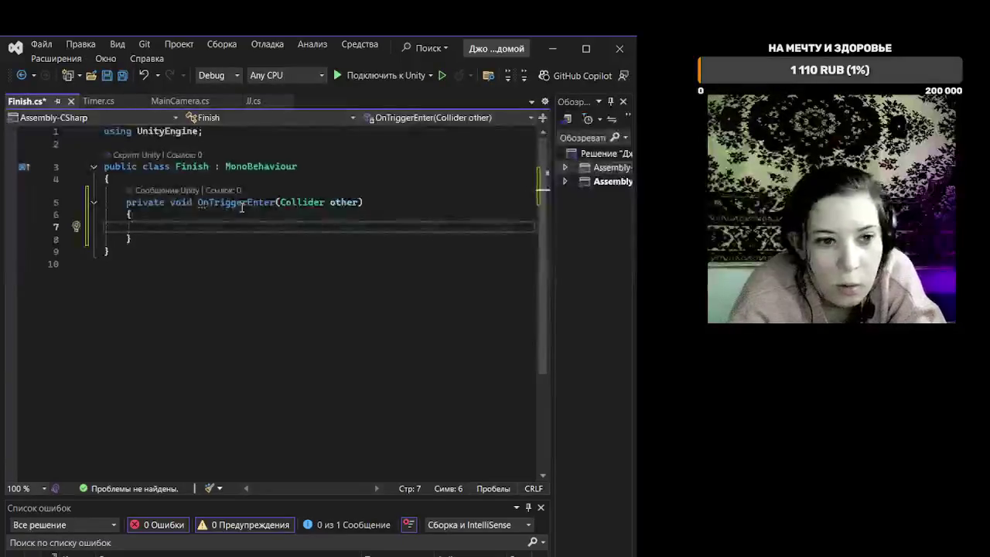
Step: Start the body with if (other.CompareTag("")) condition
text(if )
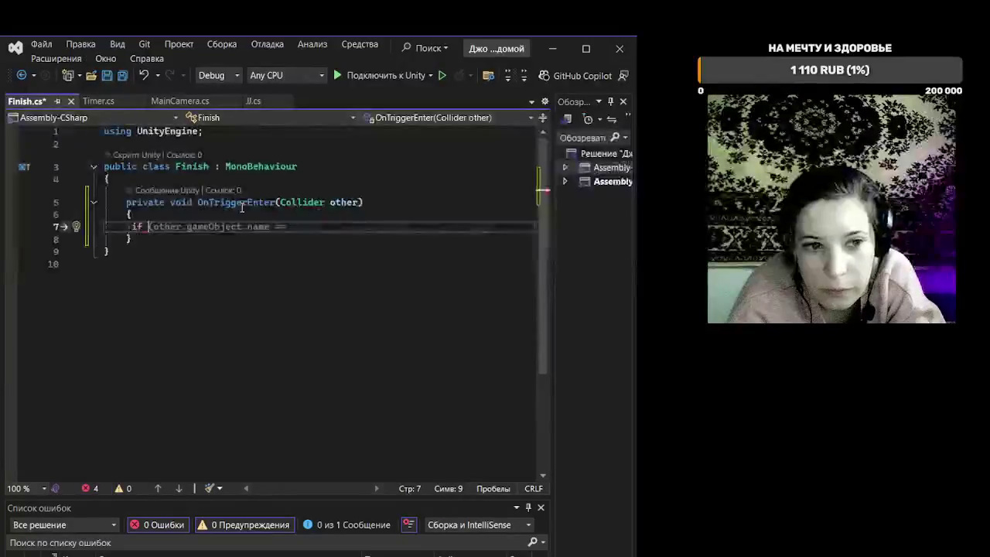
text(()
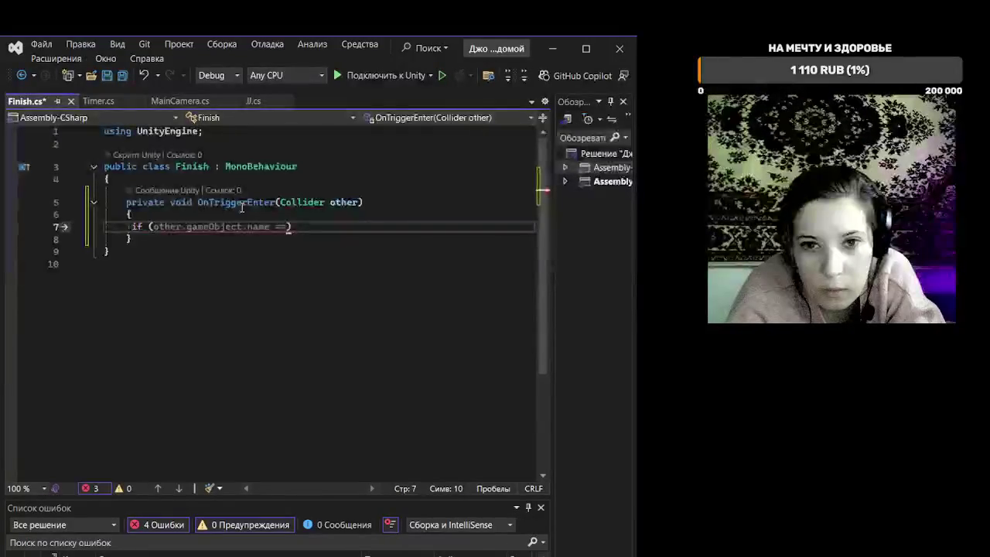
text(o)
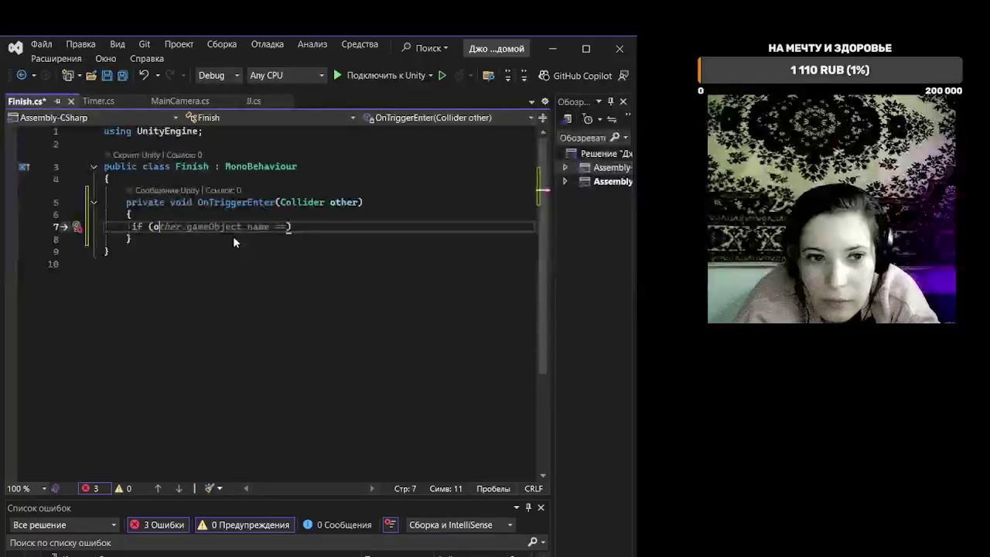
text(ther.)
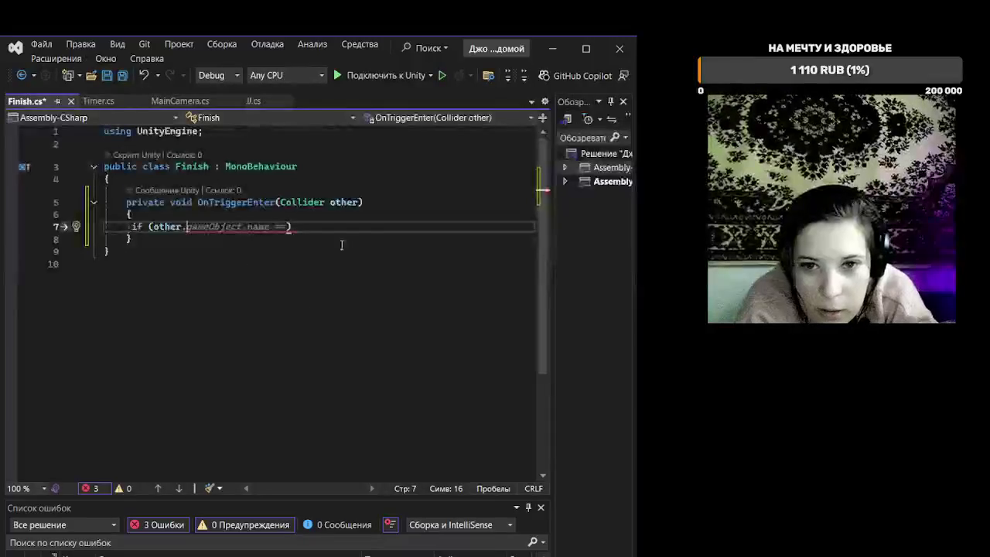
click(242, 227)
key(Left)
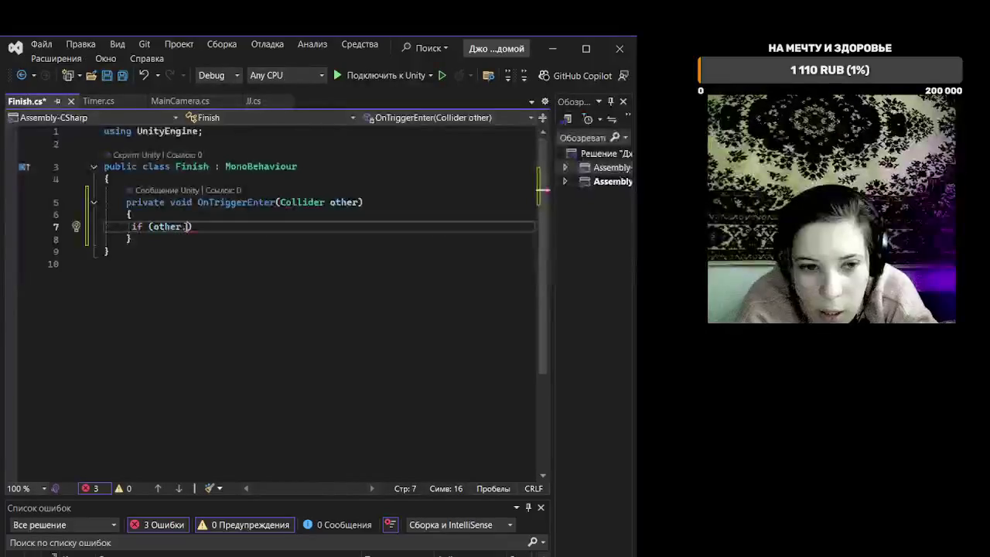
text(C)
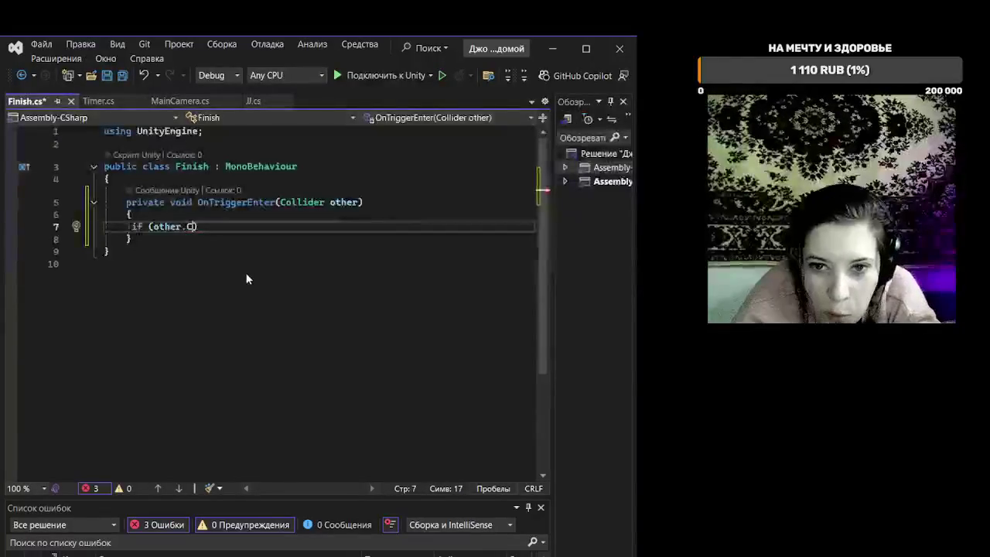
text(ompareTag)
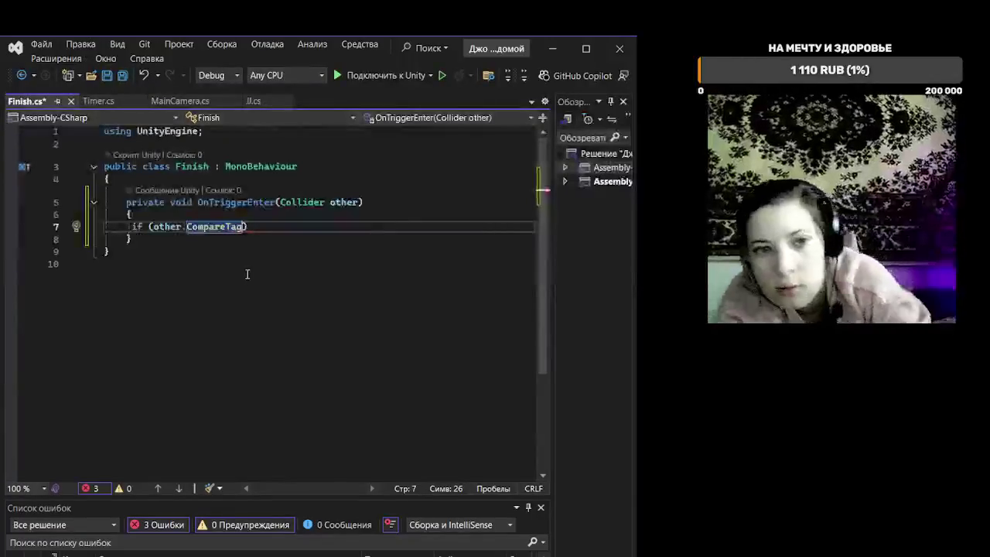
text(()
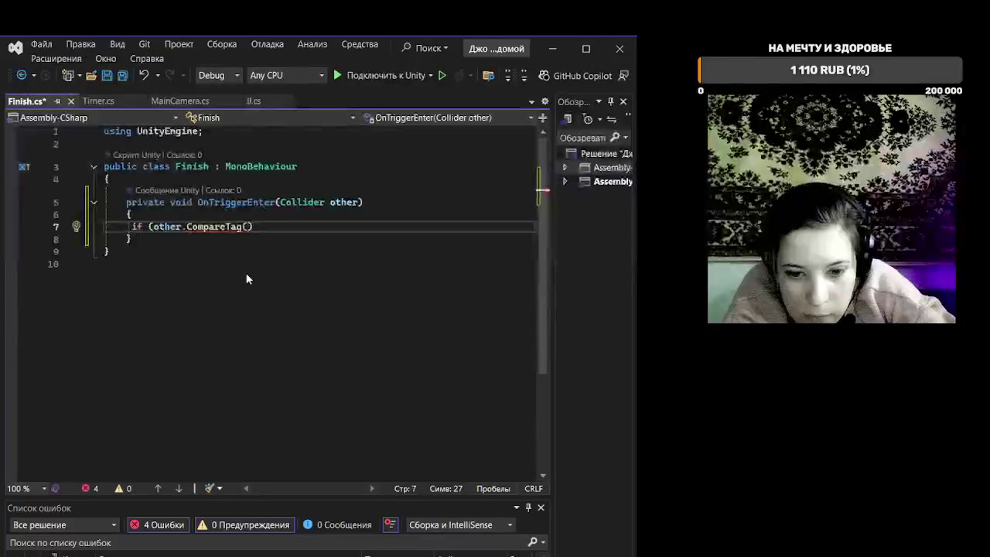
text())
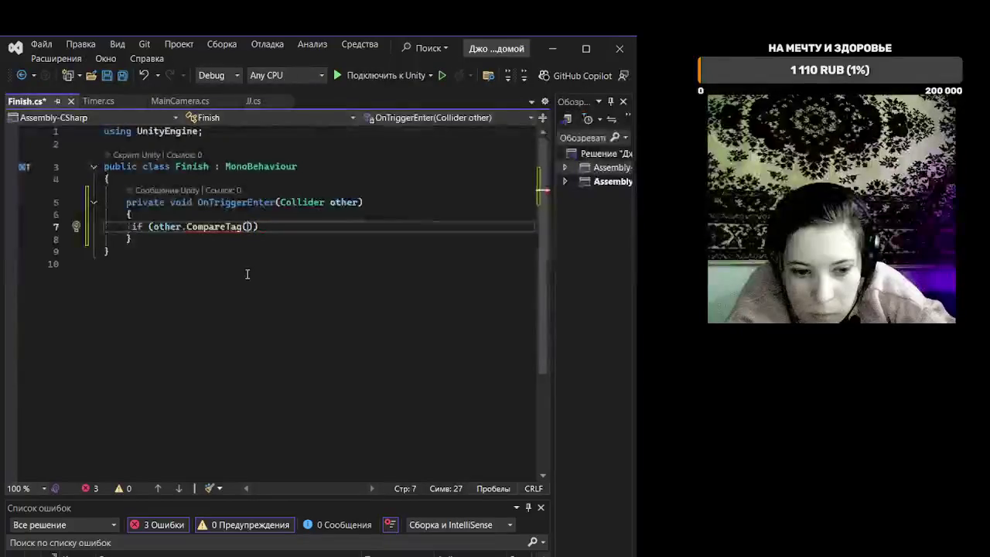
key(alt)
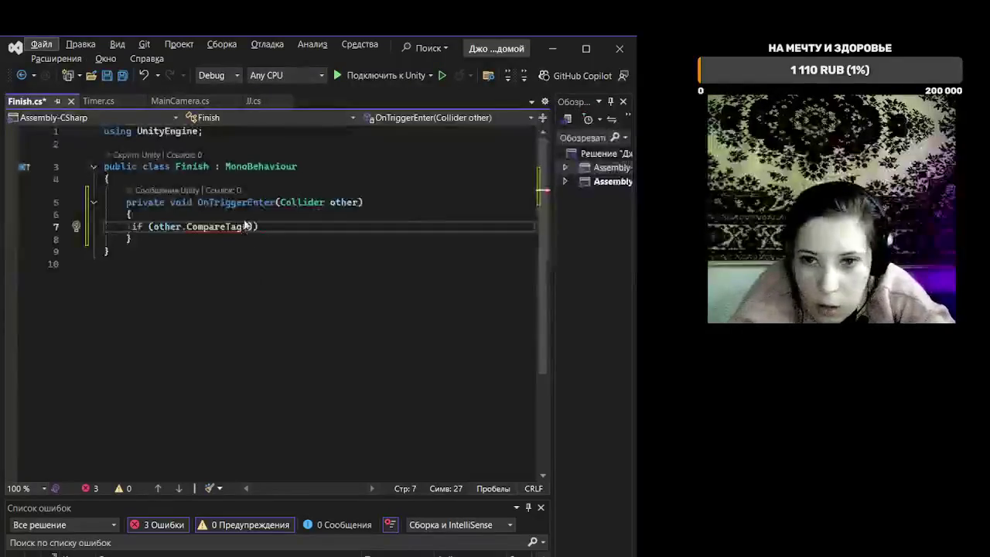
key(alt)
text(")
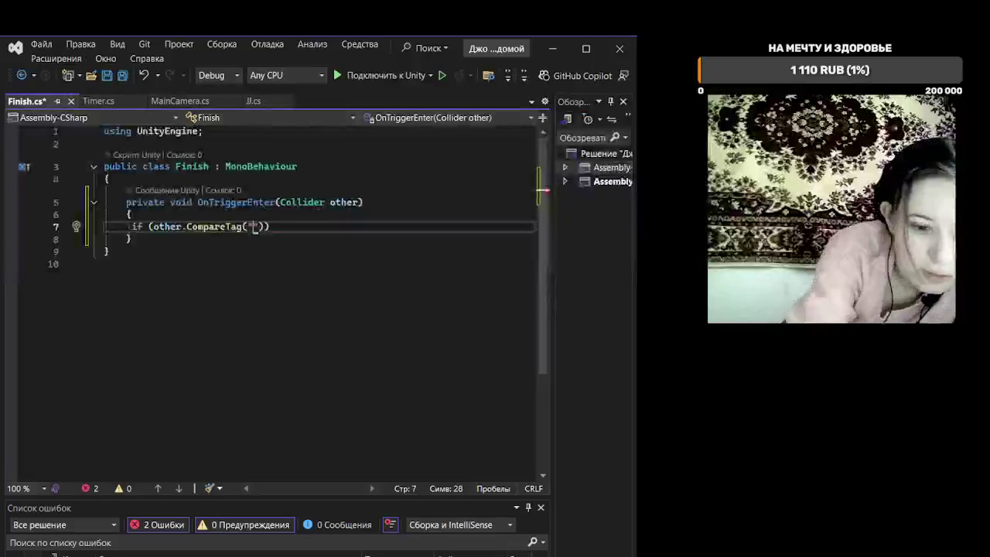
Step: Leave an empty pair of quotes as the tag argument of CompareTag in Finish.cs
key(alt)
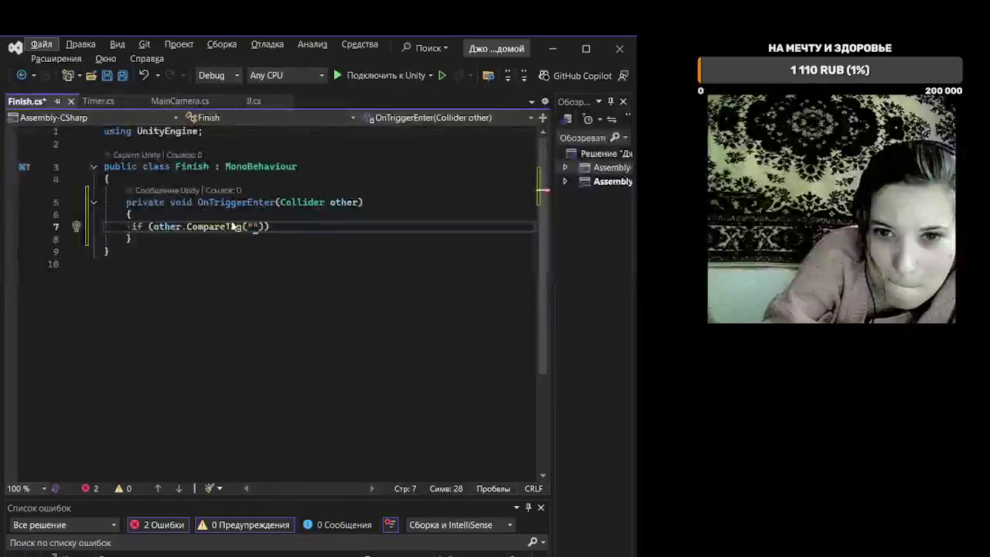
Step: Fill in the tag "jj" in CompareTag, open a braced if block, and begin a Debug statement
text(Pl)
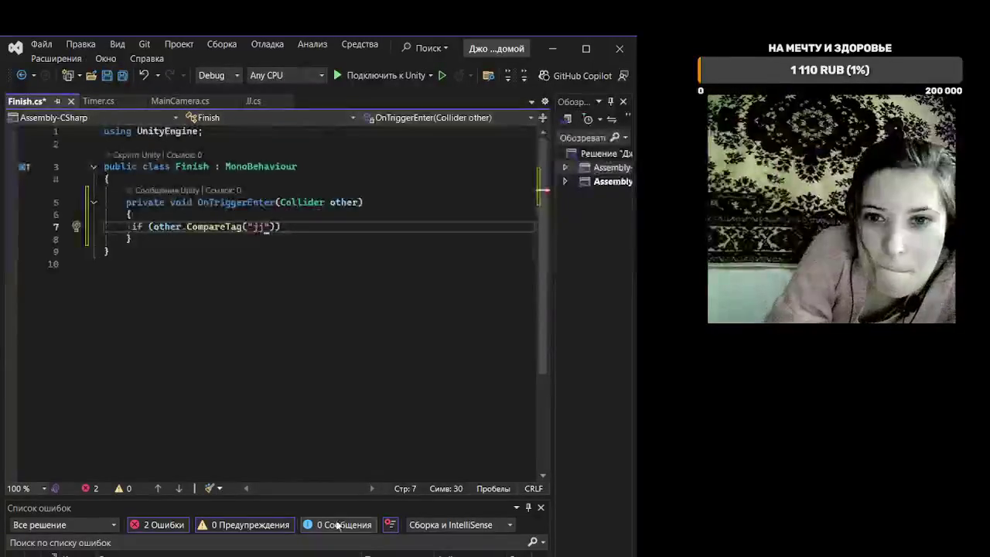
click(319, 222)
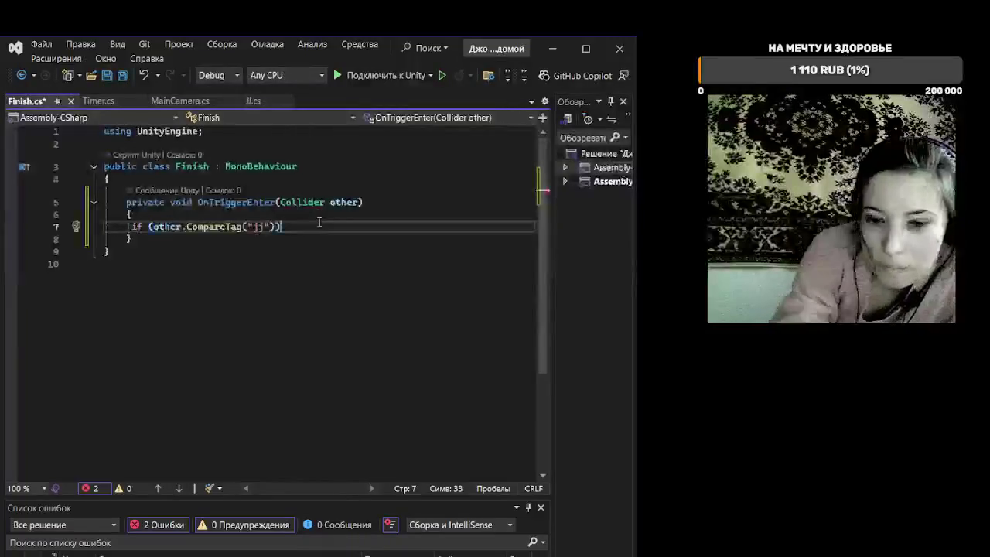
key(Return)
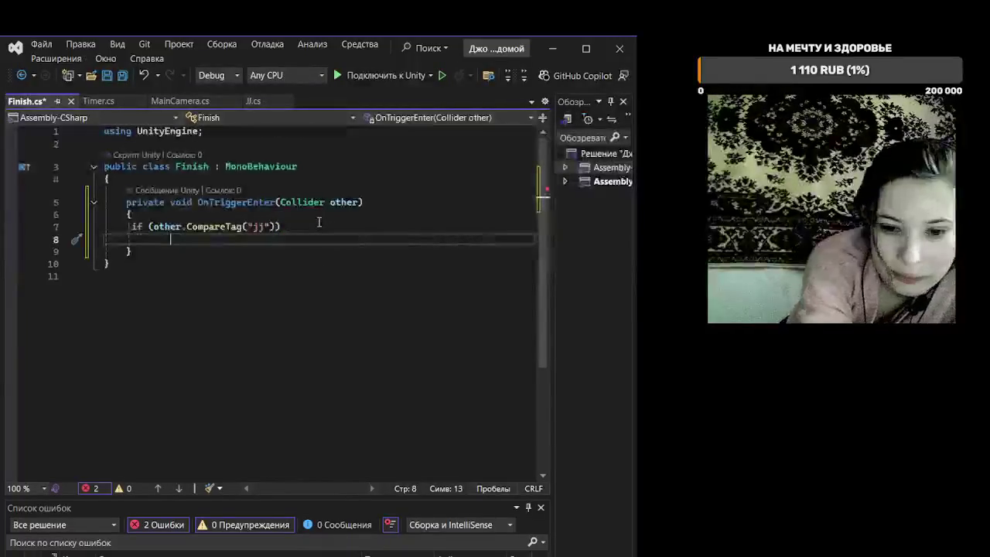
text({)
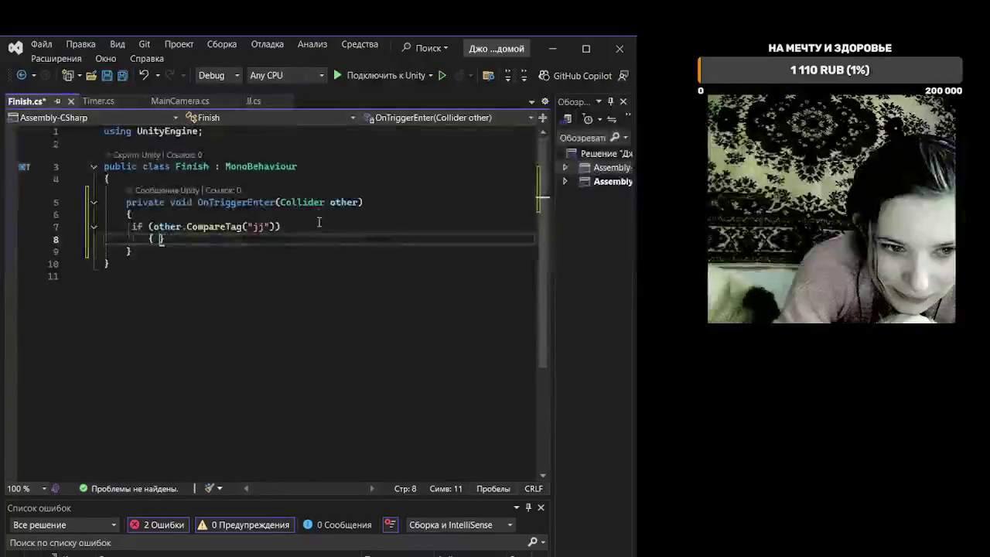
key(Return)
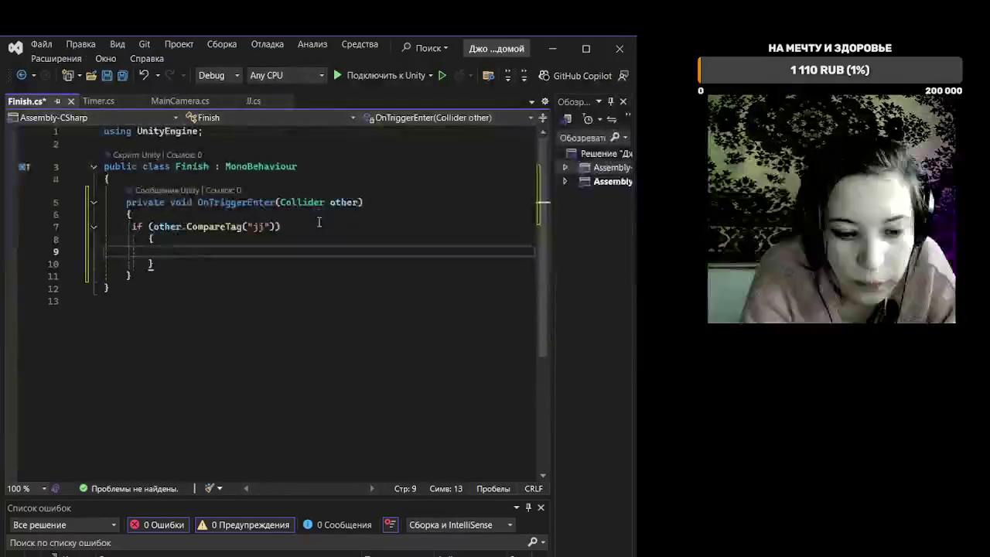
text(De)
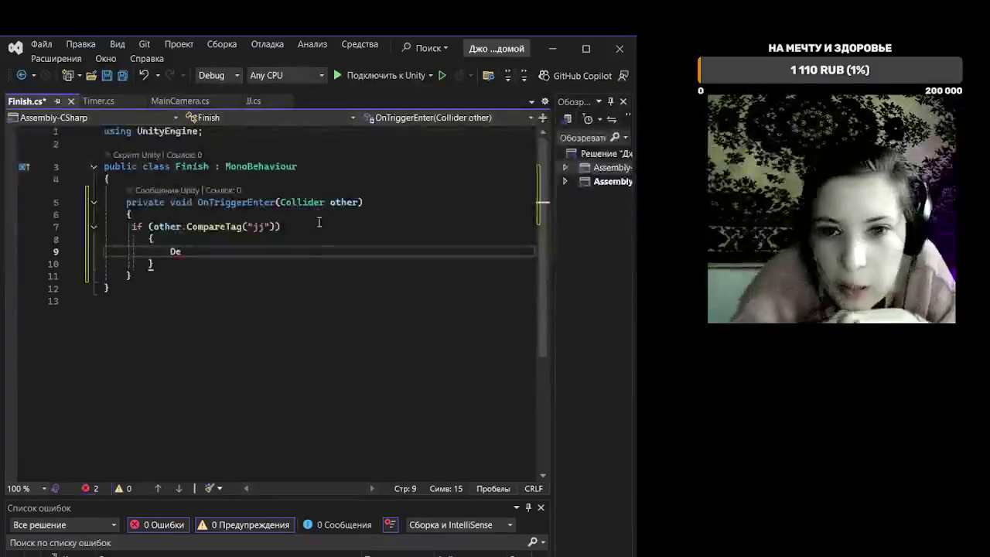
text(bug.)
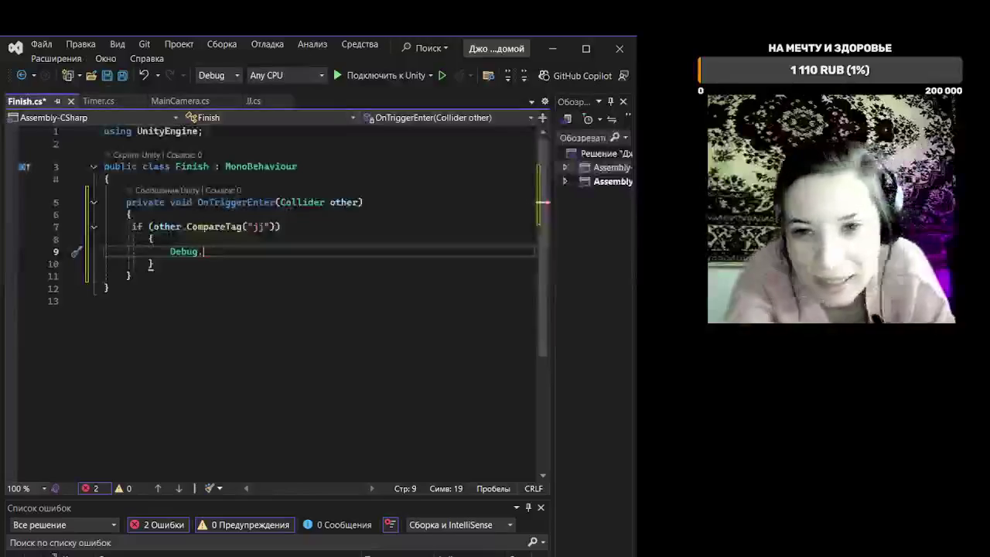
Step: Complete the if body line as Debug.Log("Победа"); and start a new line
text(L)
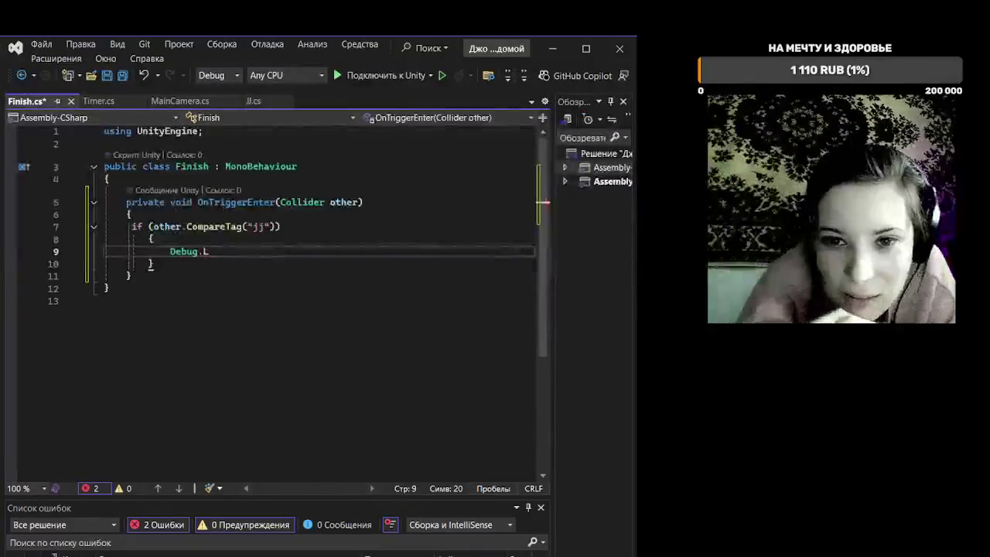
text(og(")
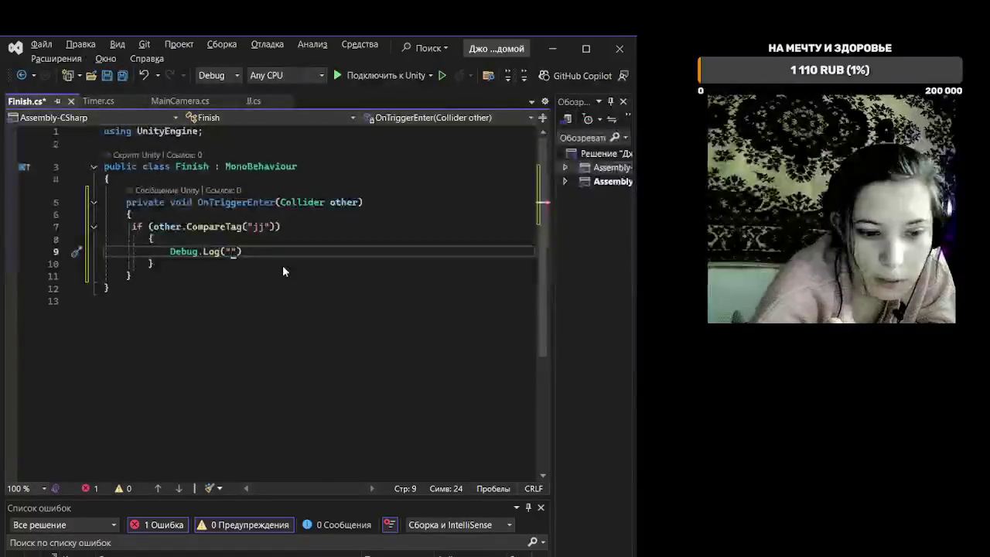
text(Побе)
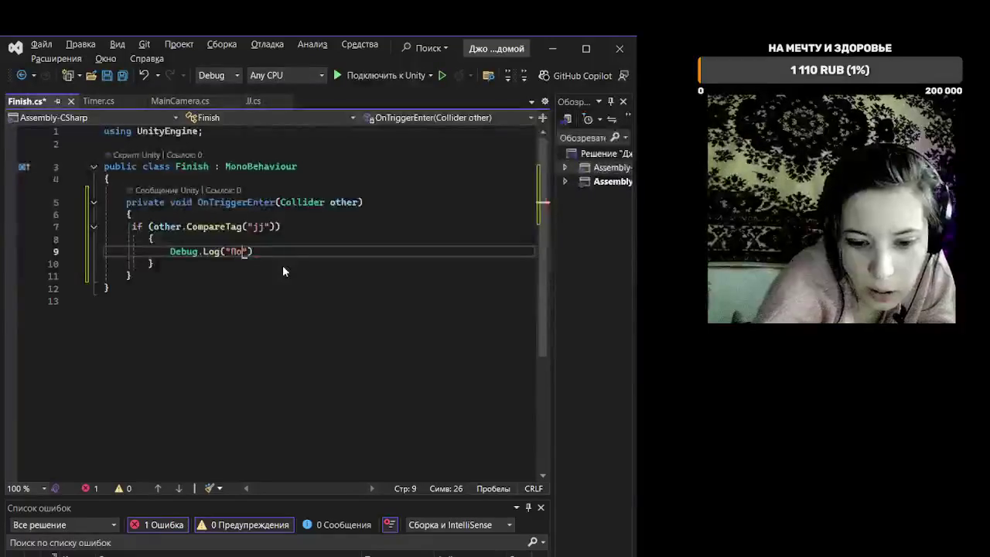
text(да)
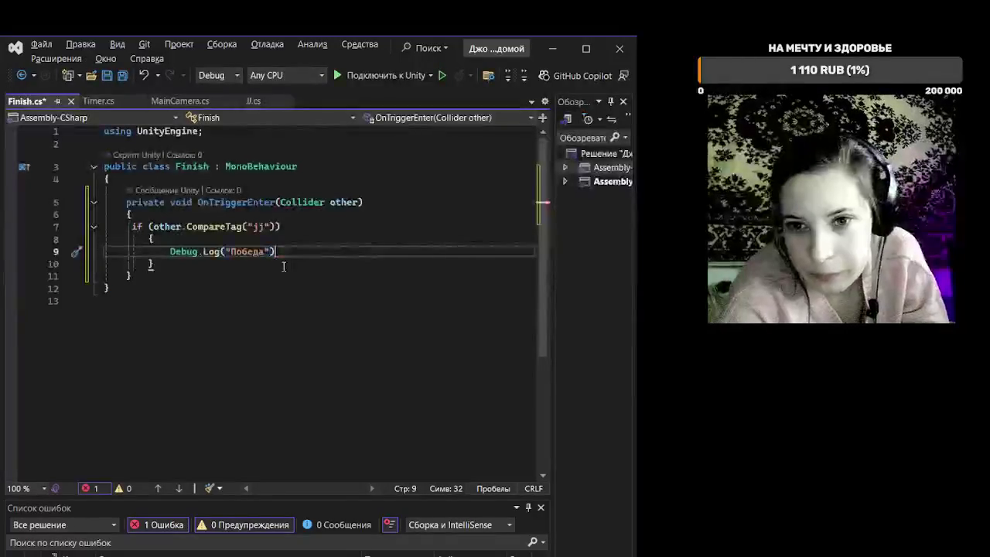
key(End)
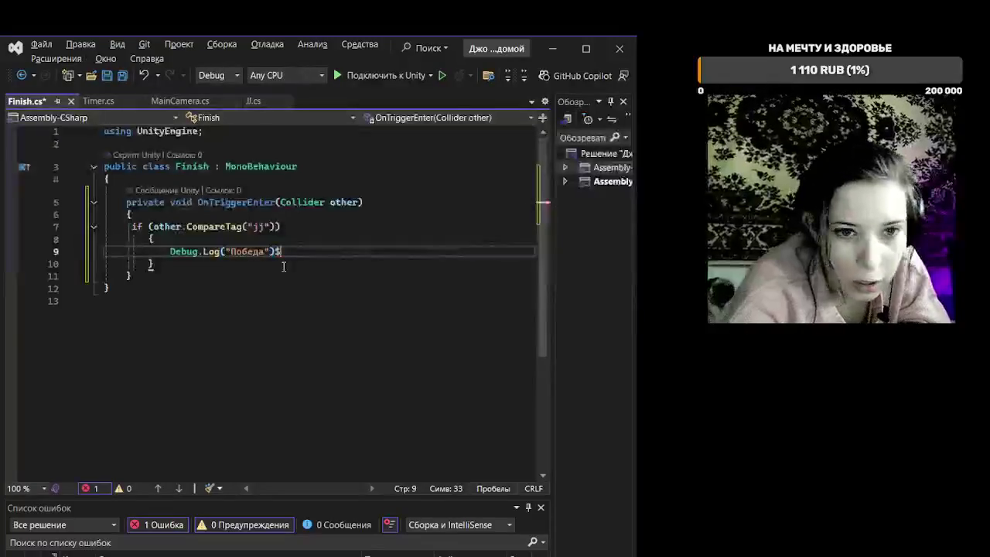
text(;)
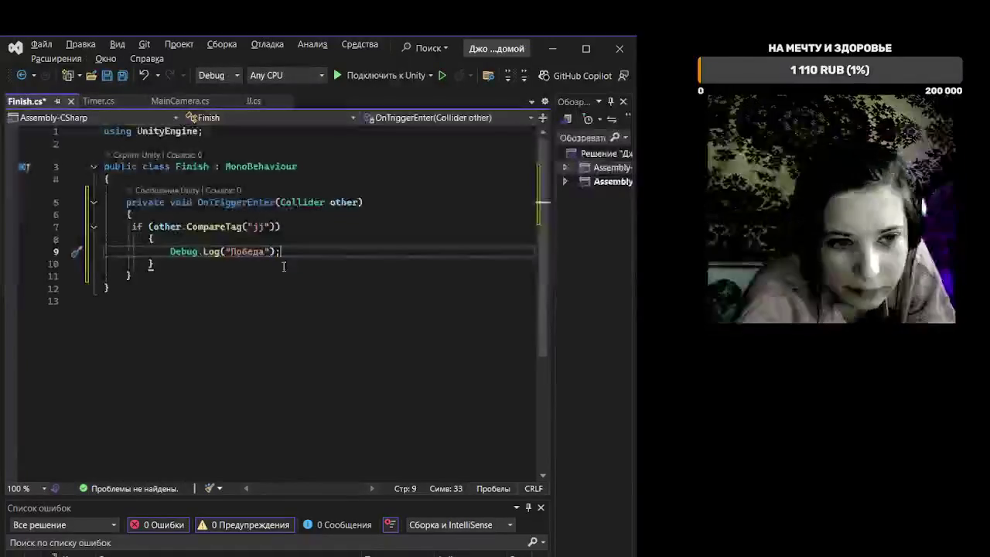
key(Return)
key(Return)
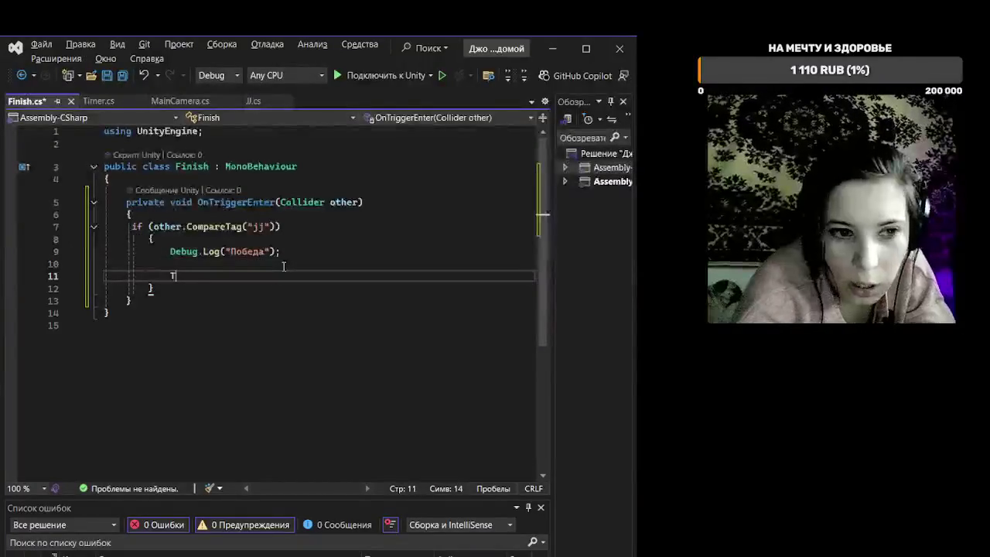
Step: Add Time.timeScale = 0f; below the log call and save Finish.cs
text(т)
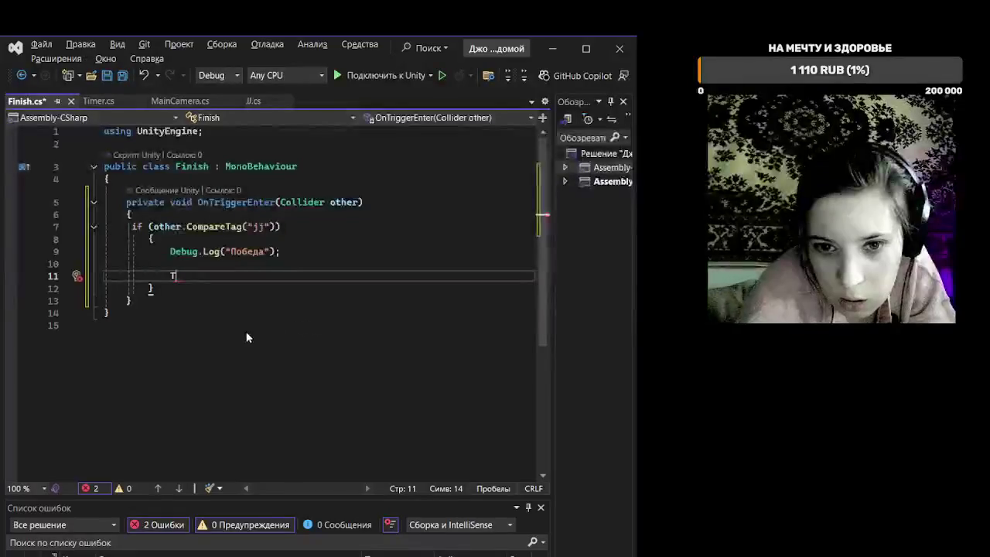
text(i)
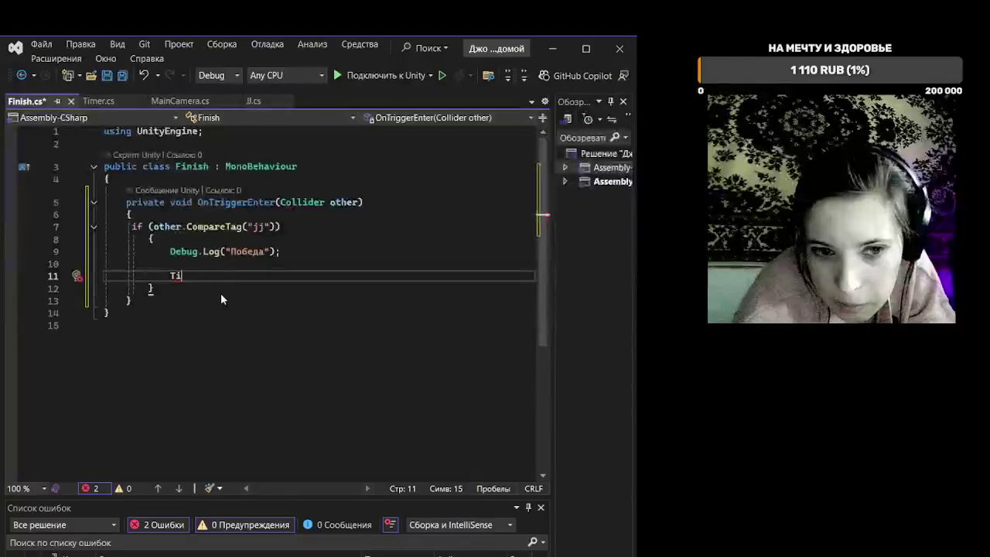
text(me.)
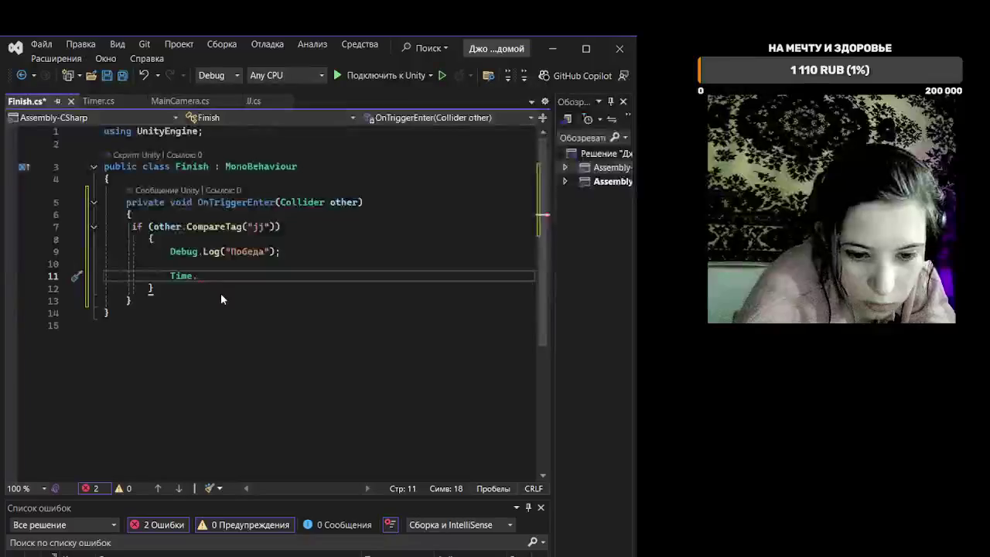
text(ti)
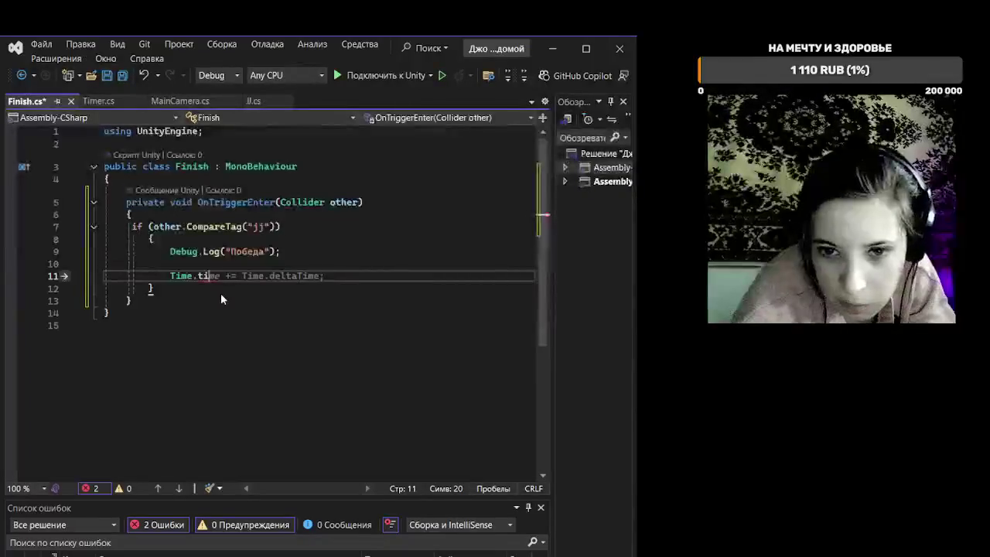
text(me)
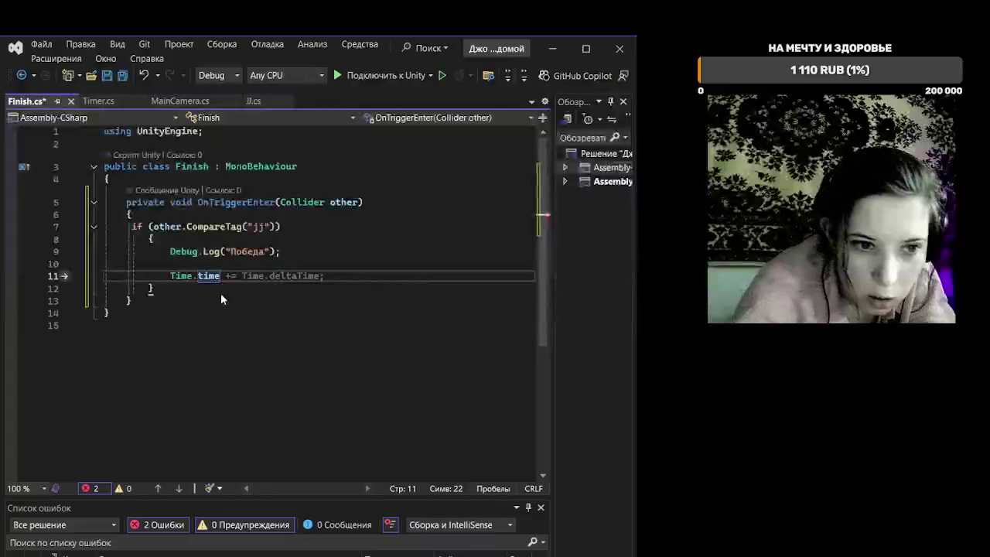
text(S)
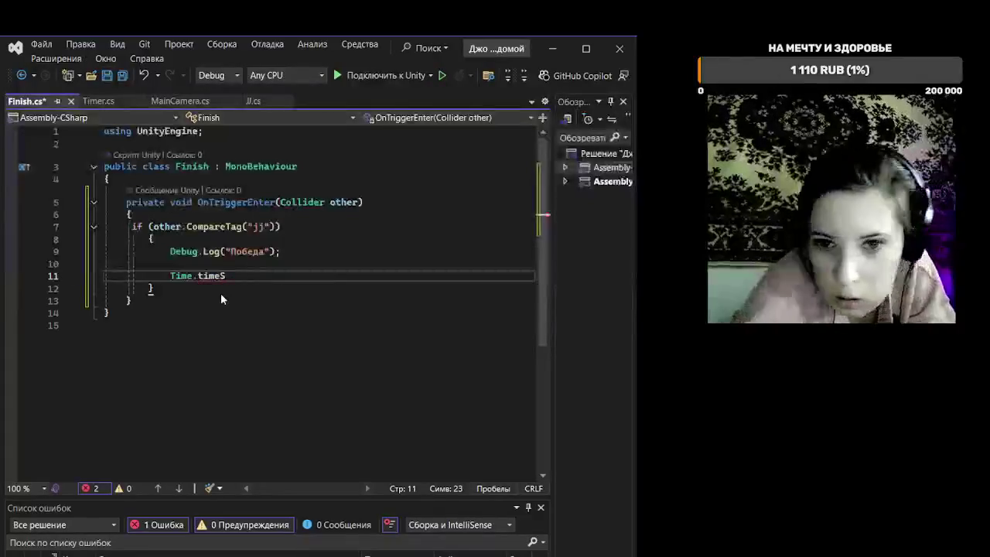
text(cale)
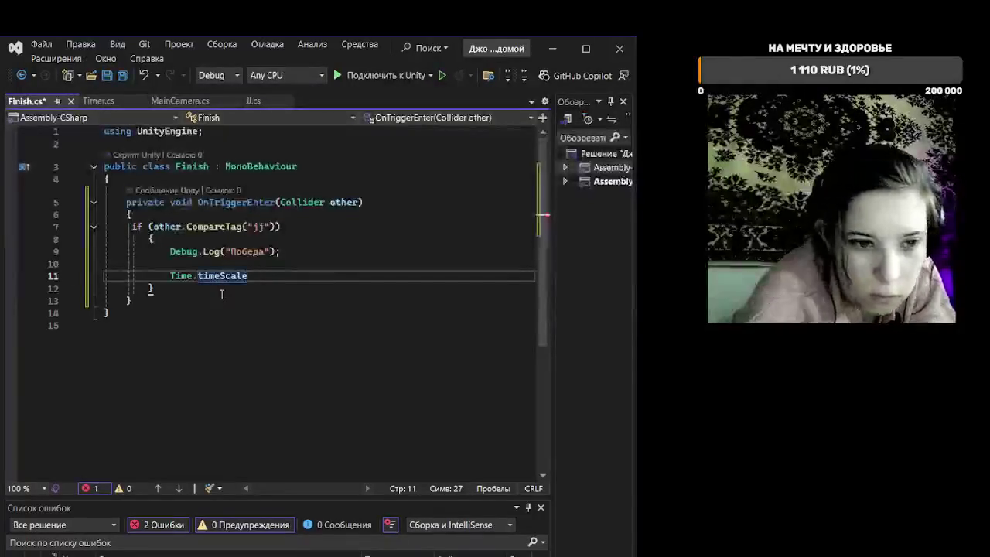
text( =)
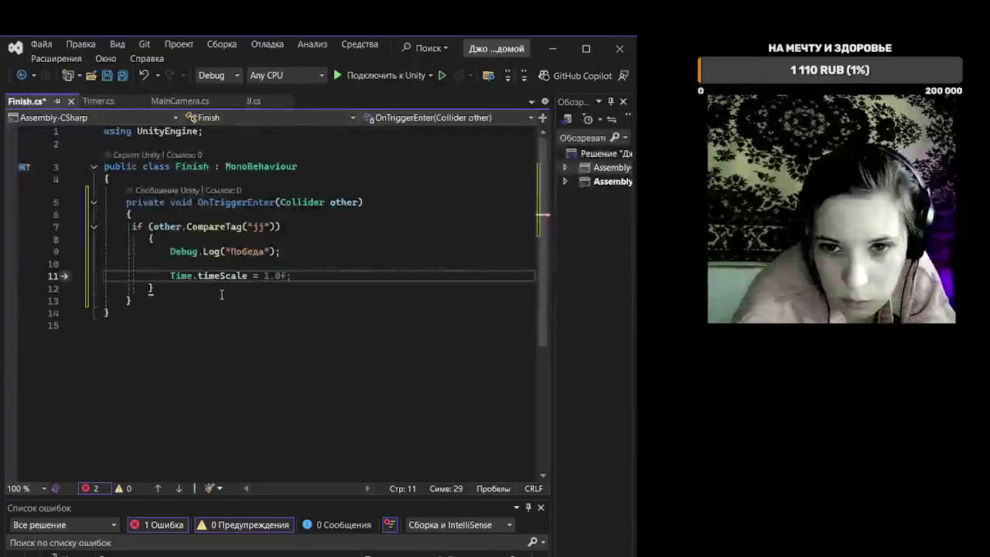
text( 0f)
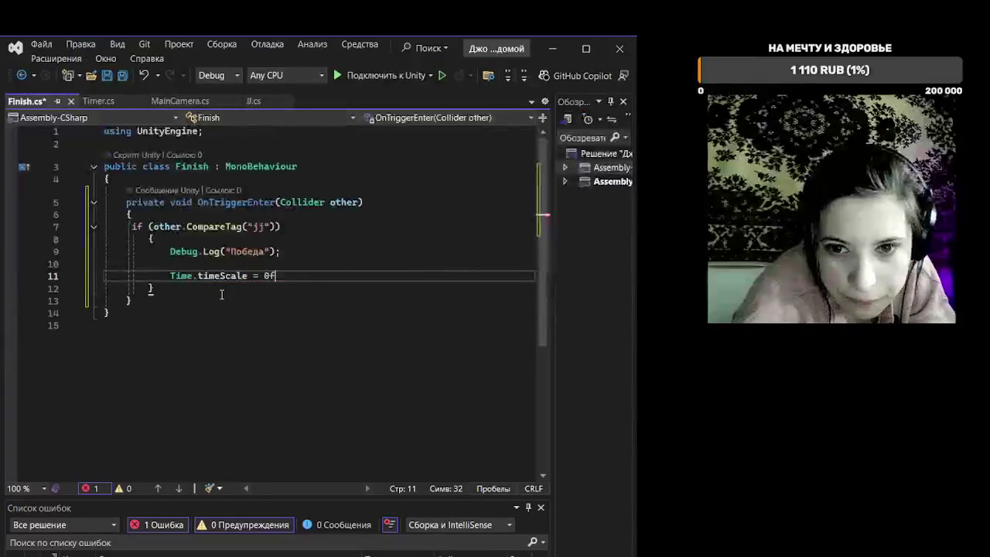
text(;)
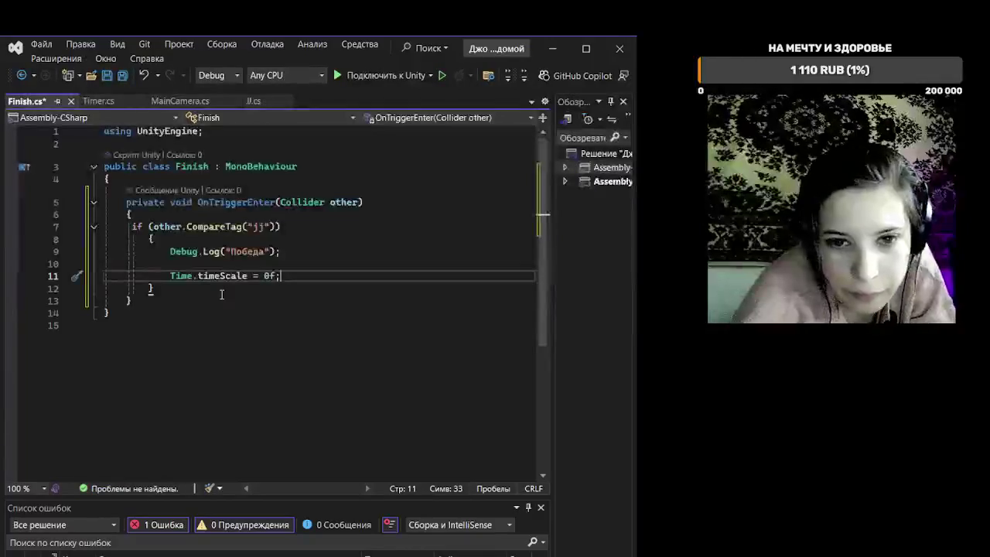
key(ctrl+s)
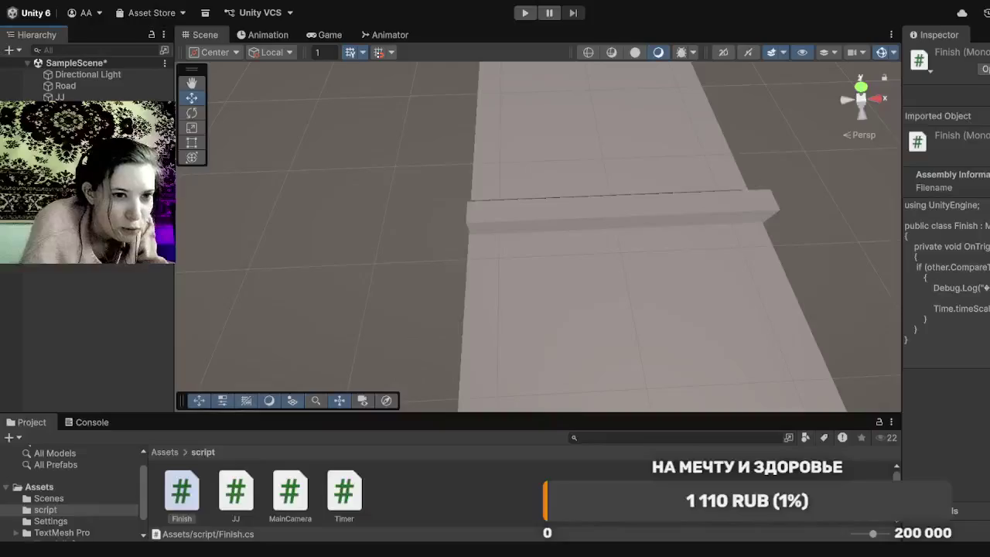
Step: Give the finish bar Cube the Finish script, then run the maze in Play mode's Game view
click(588, 210)
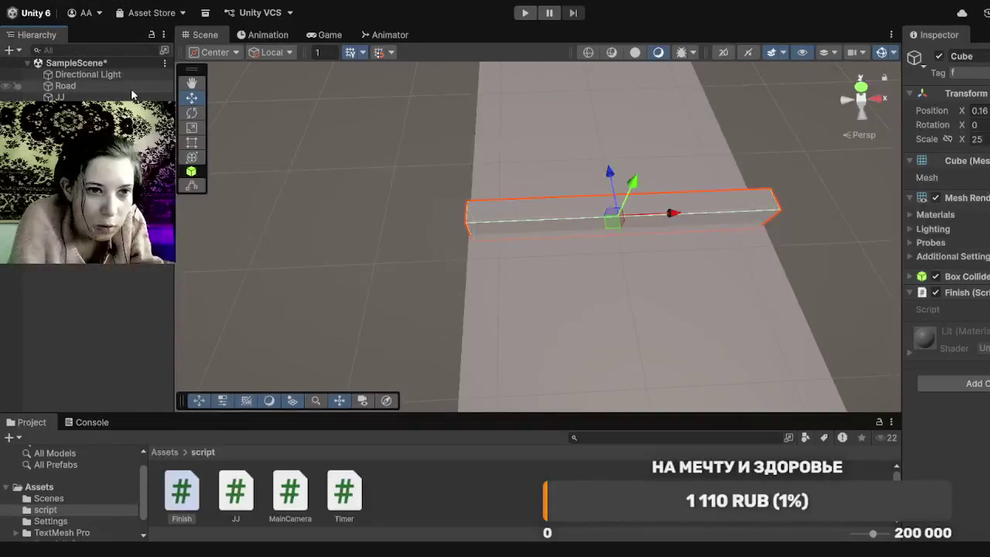
mouse_move(132, 96)
mouse_down()
mouse_move(630, 250)
mouse_move(972, 320)
mouse_up()
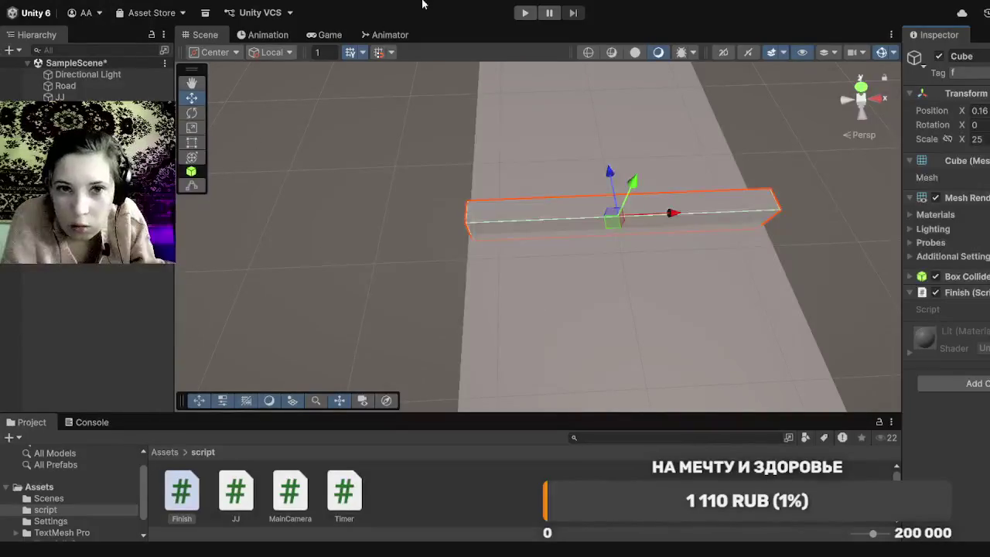
click(522, 14)
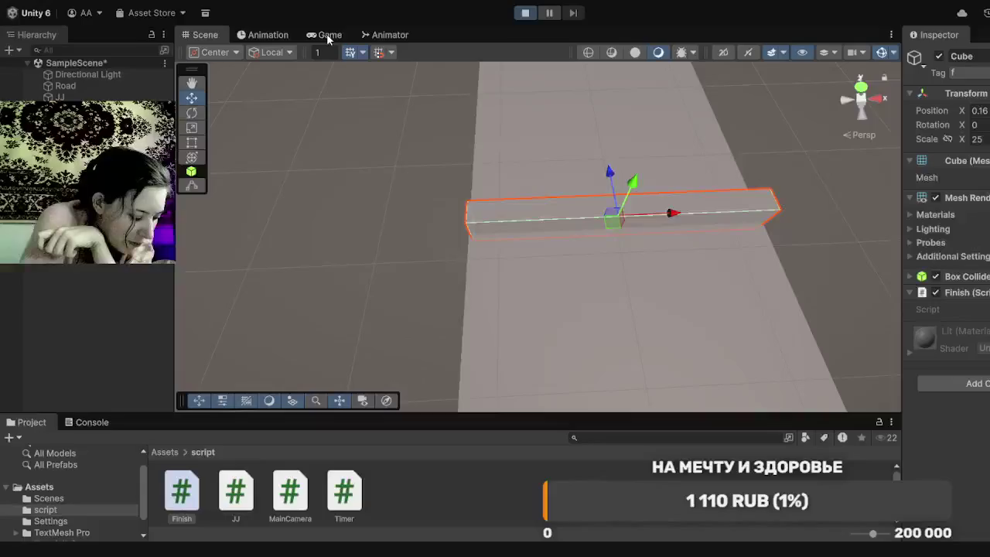
click(326, 33)
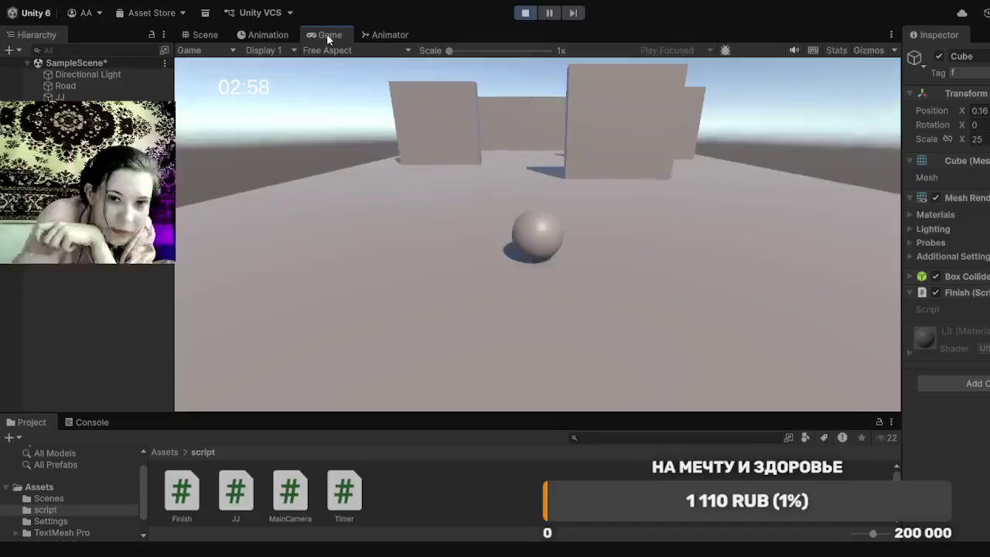
Step: Roll the ball with W through the maze, down the long road, into the finish wall
key(w)
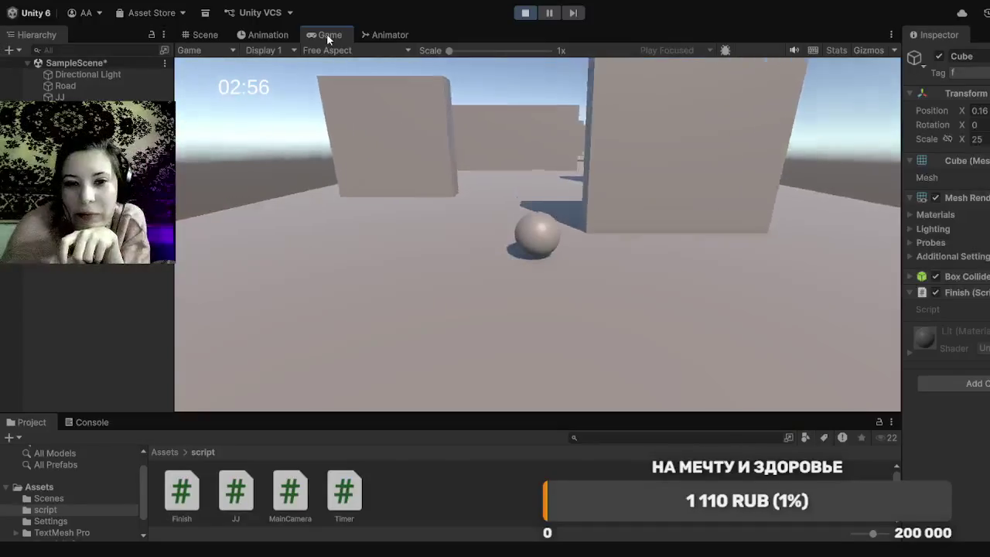
key(w)
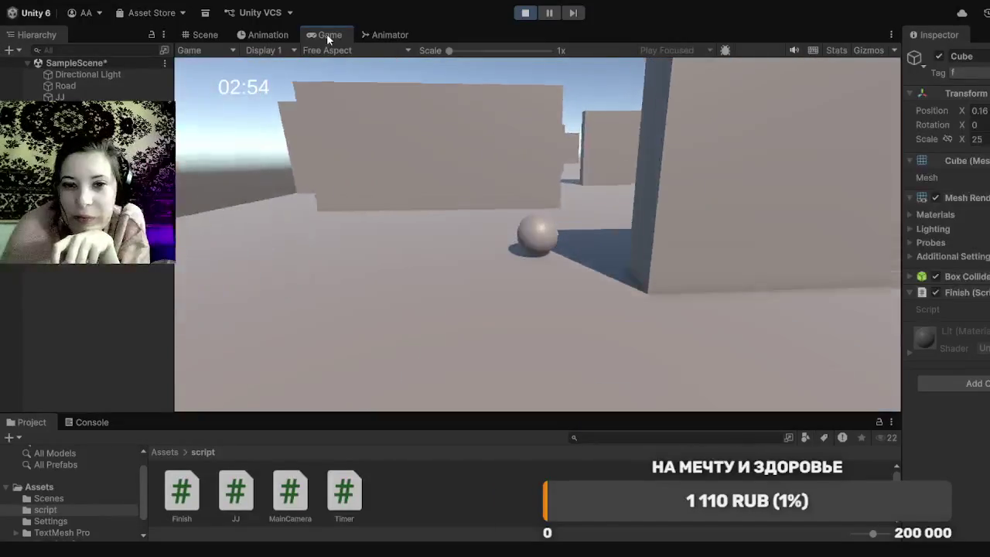
key(w)
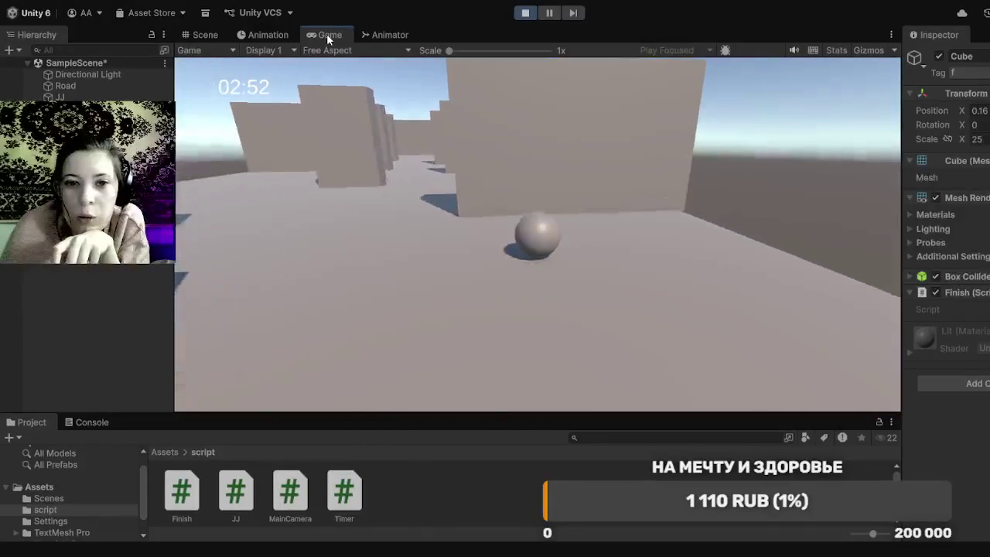
key(w)
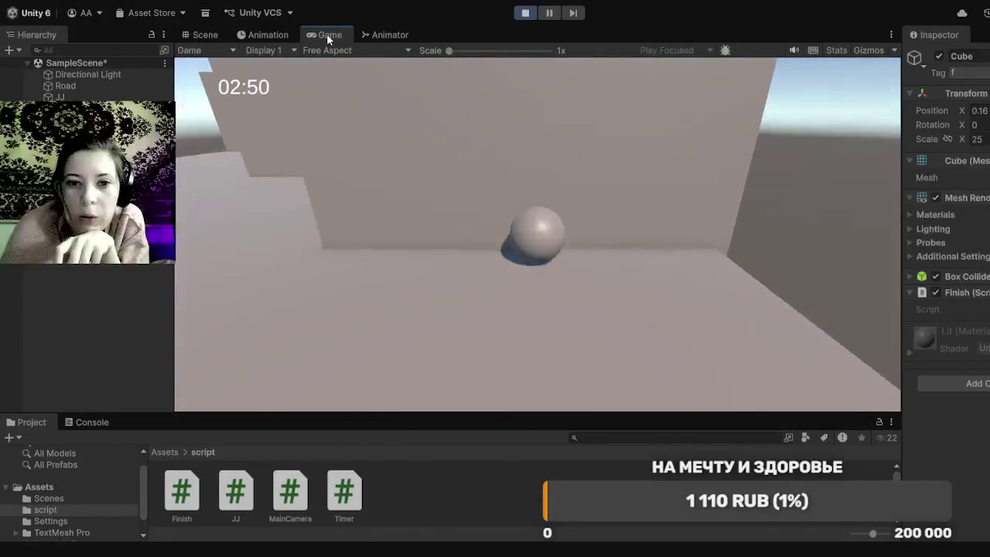
key(w)
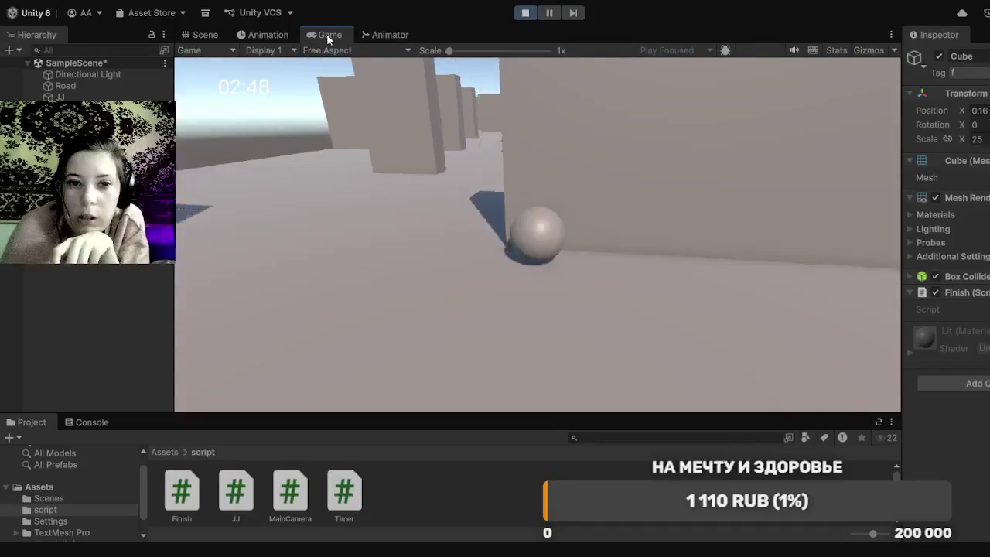
key(w)
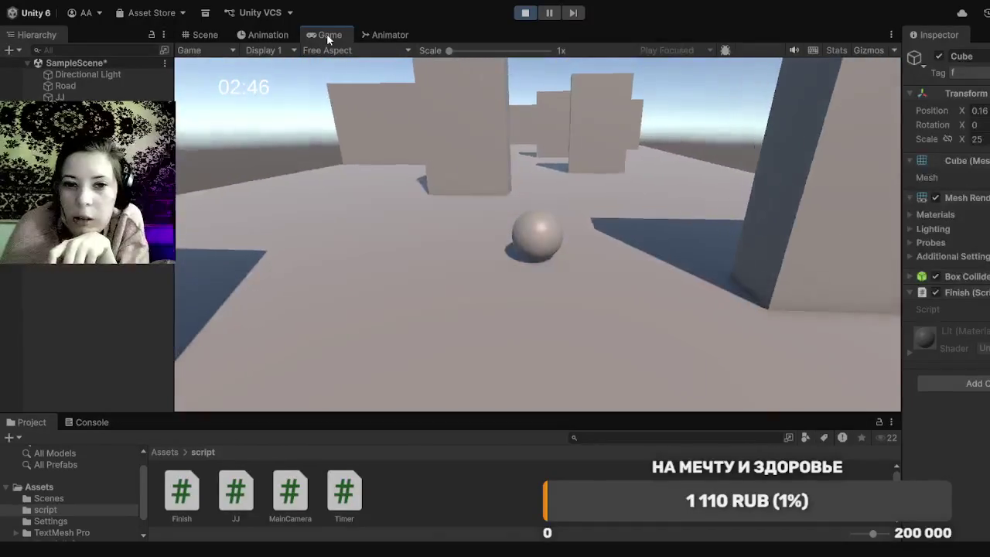
key(w)
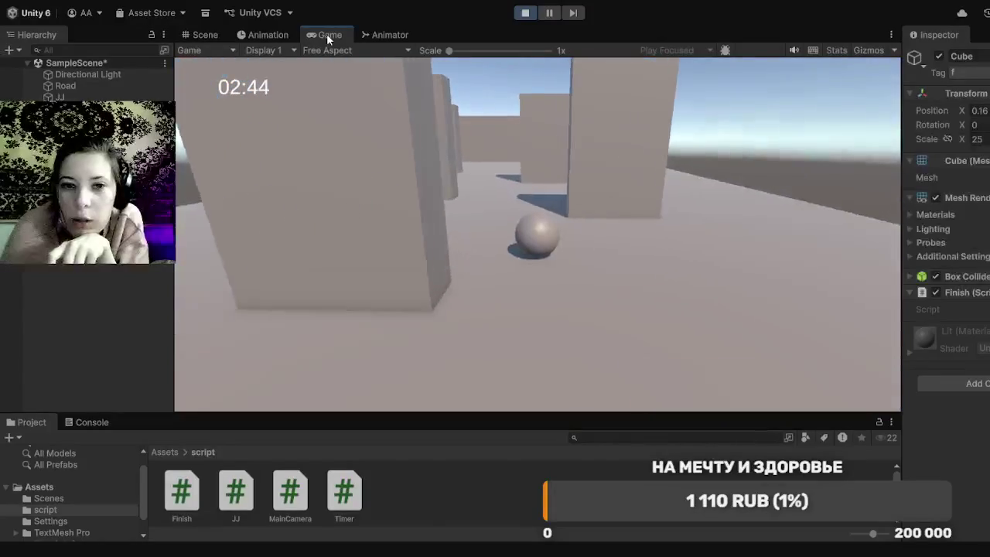
key(w)
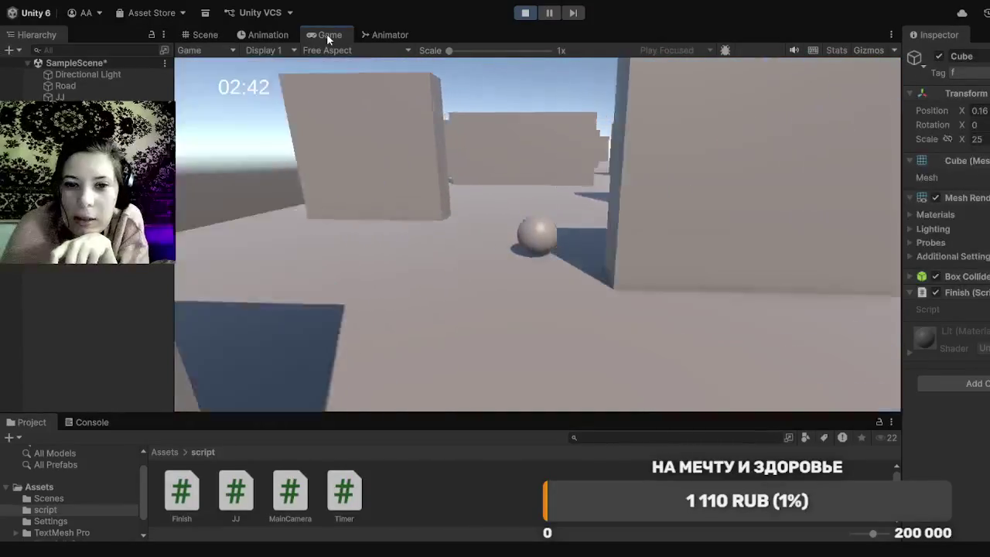
key(w)
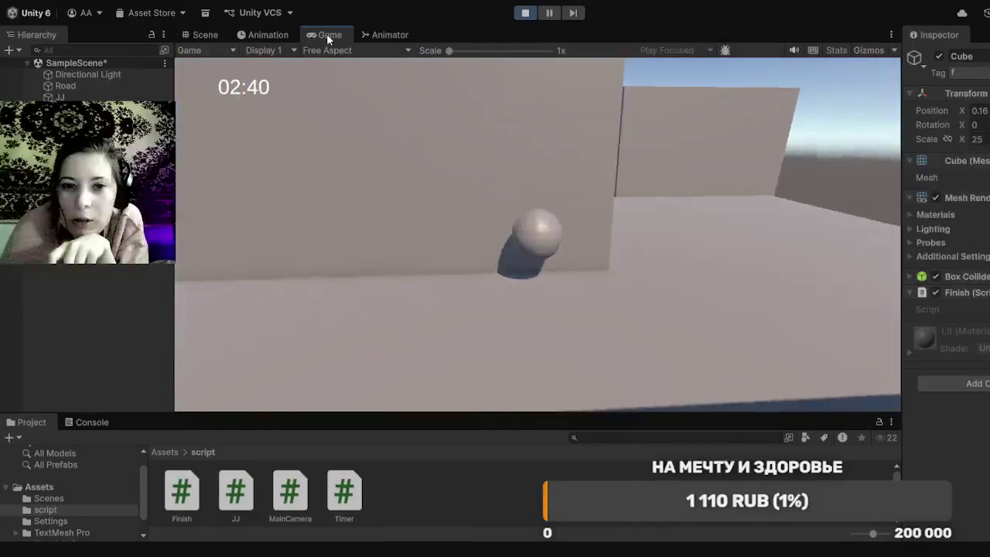
key(w)
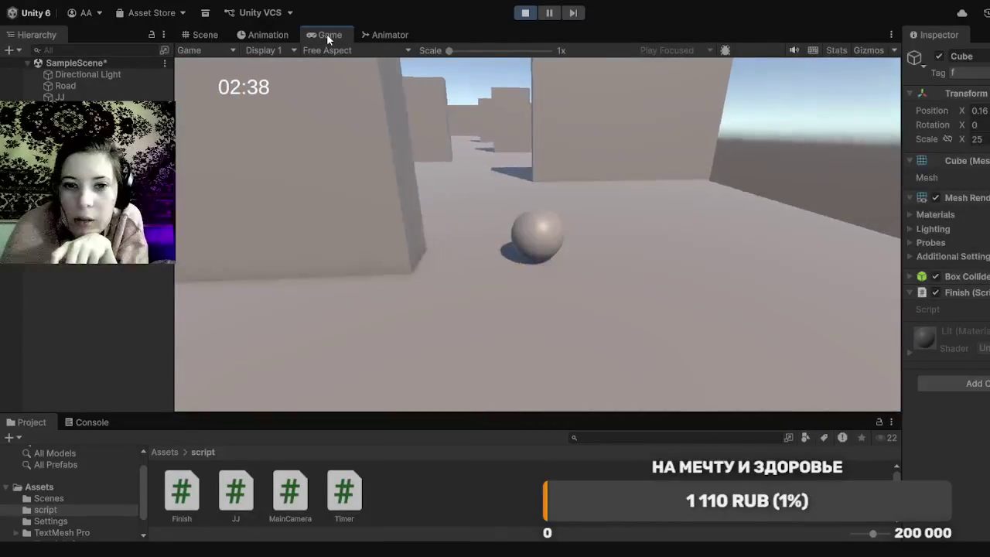
key(w)
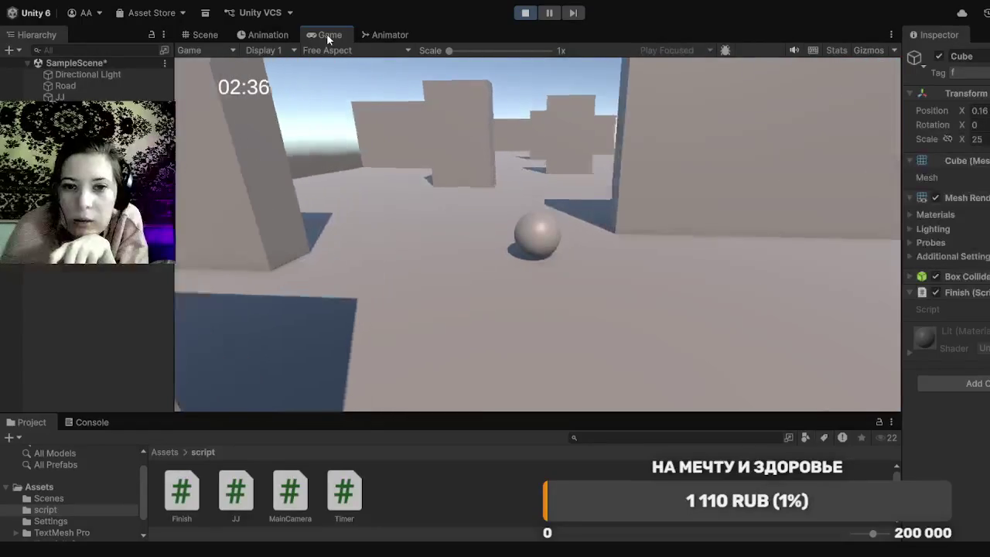
key(w)
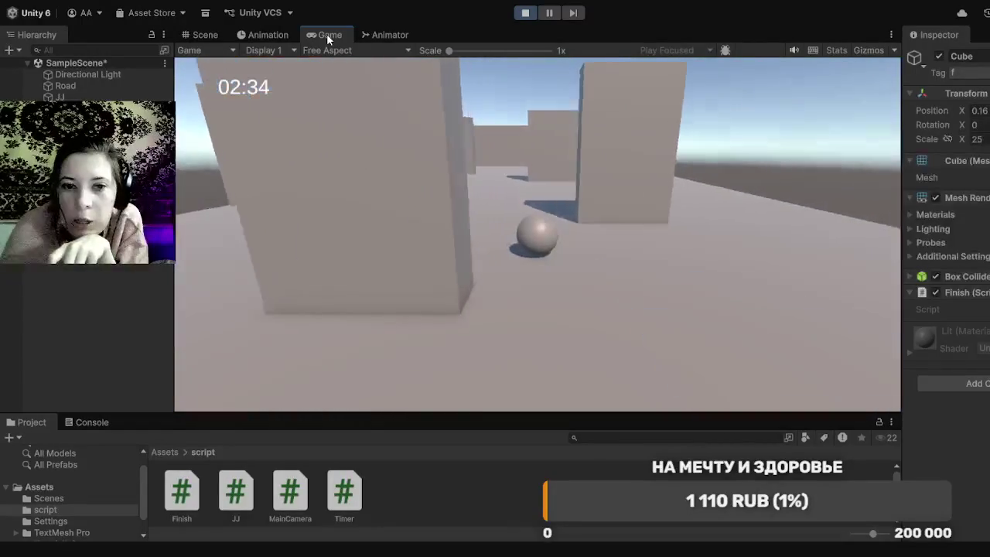
key(w)
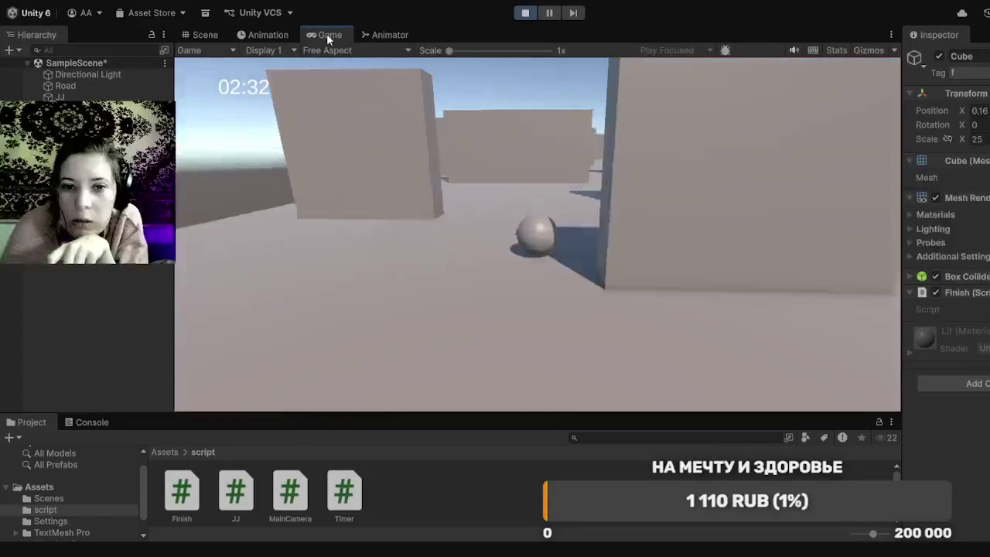
key(w)
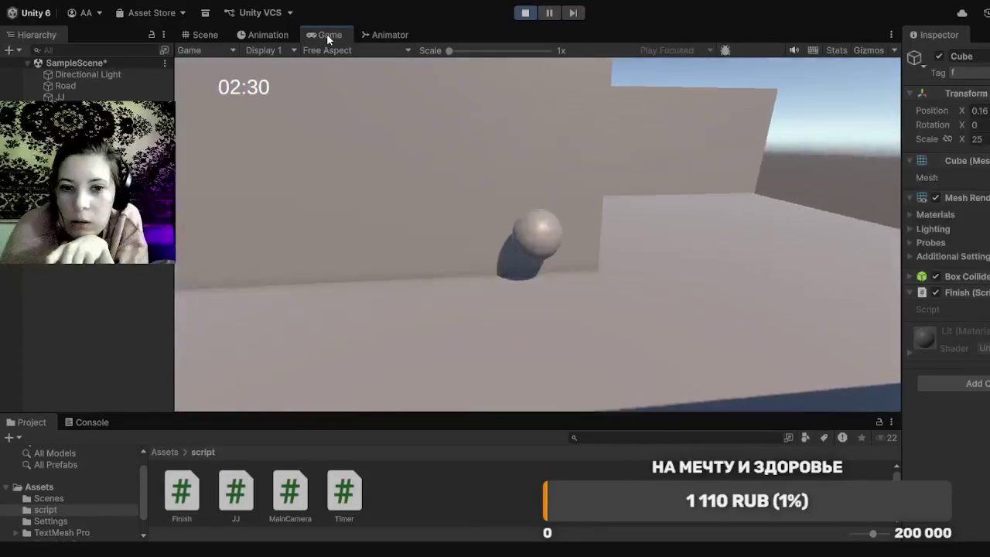
key(w)
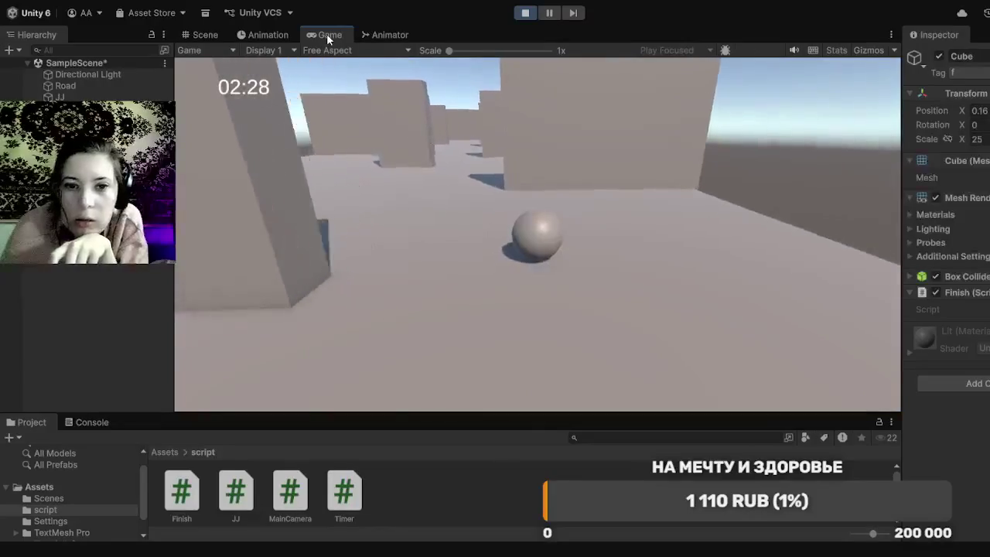
key(w)
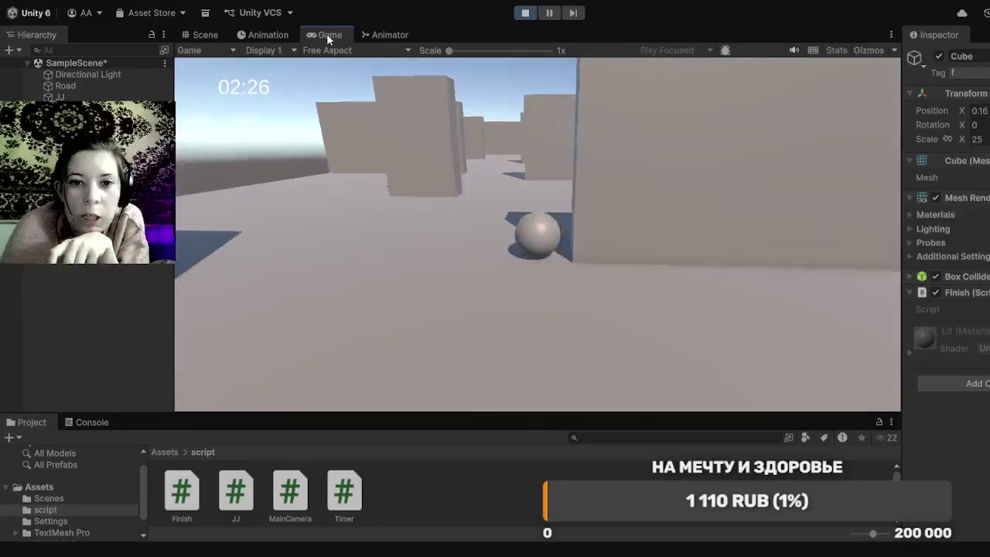
key(w)
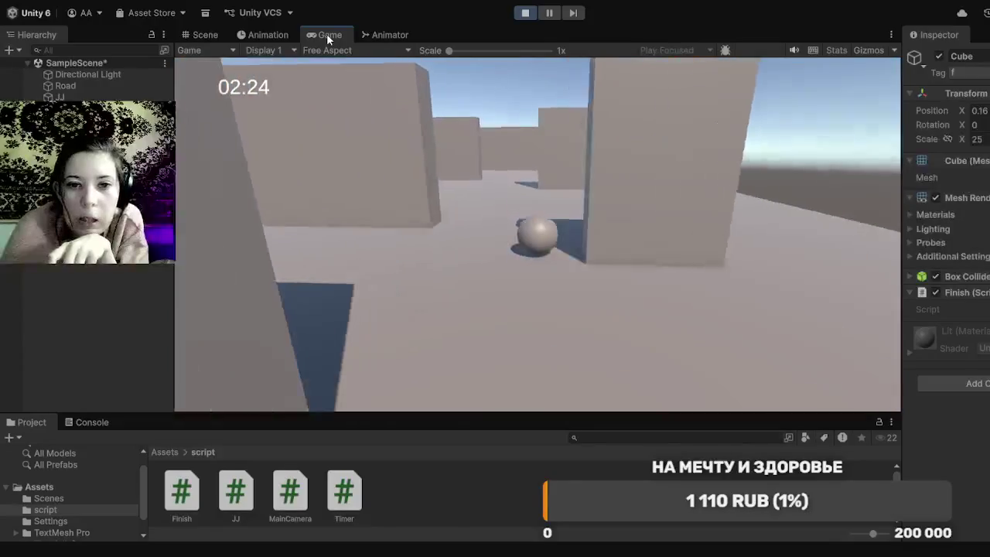
key(w)
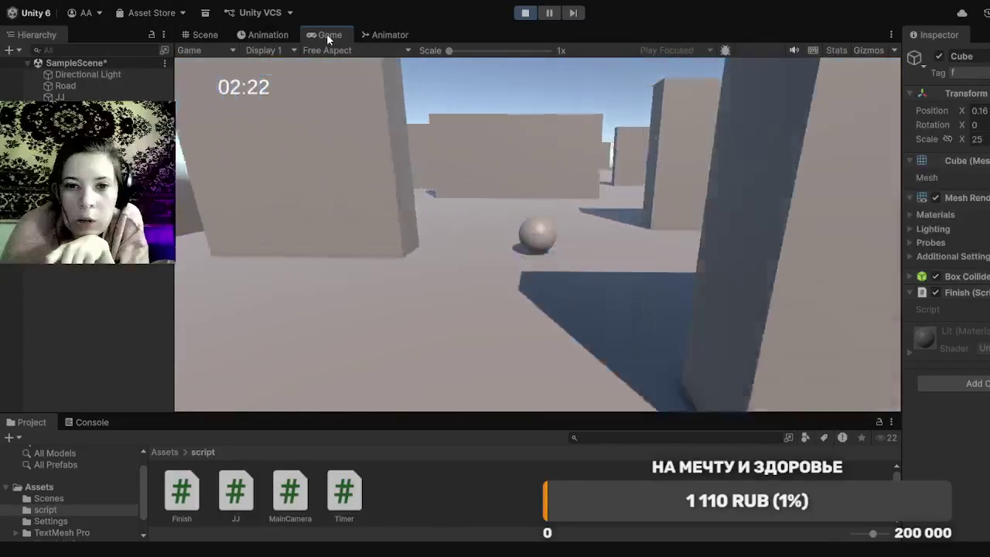
key(w)
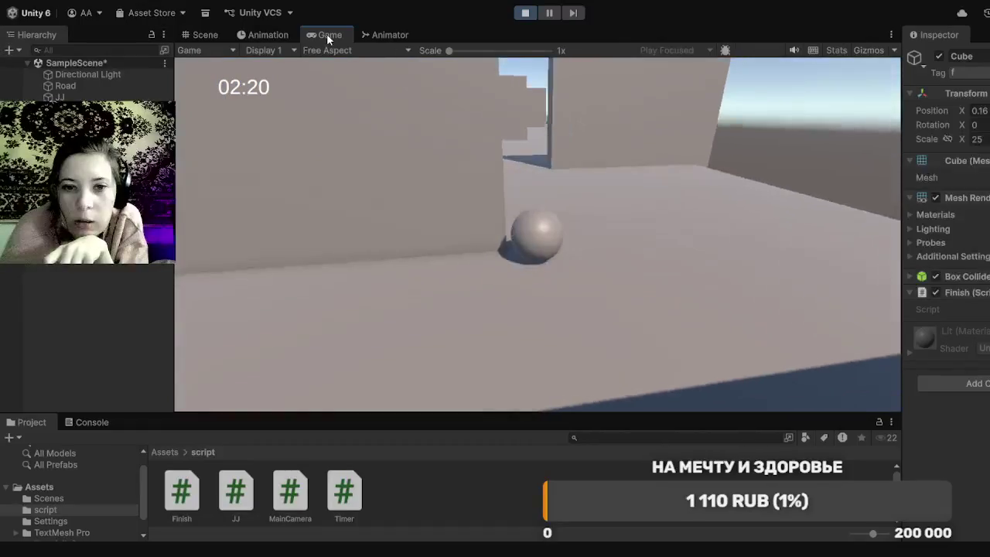
key(w)
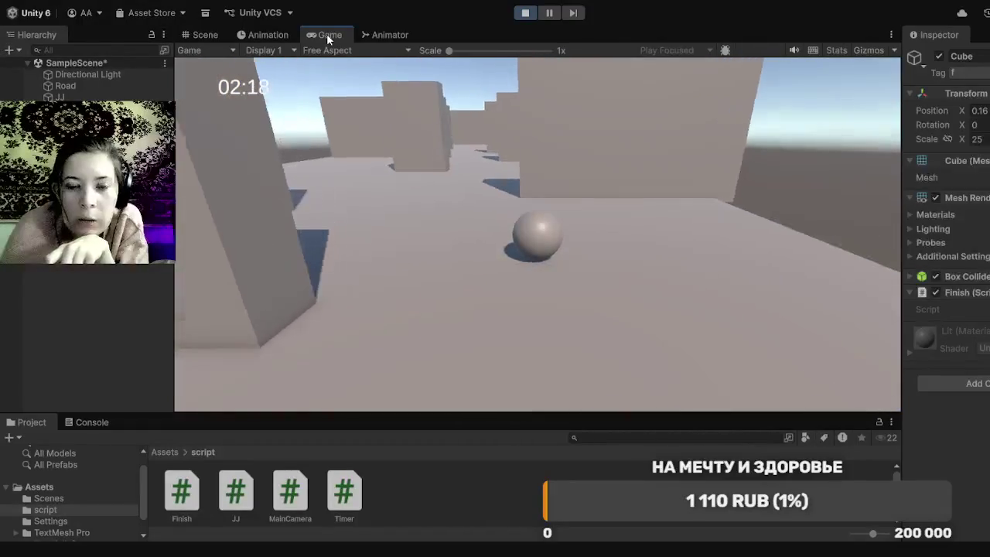
key(w)
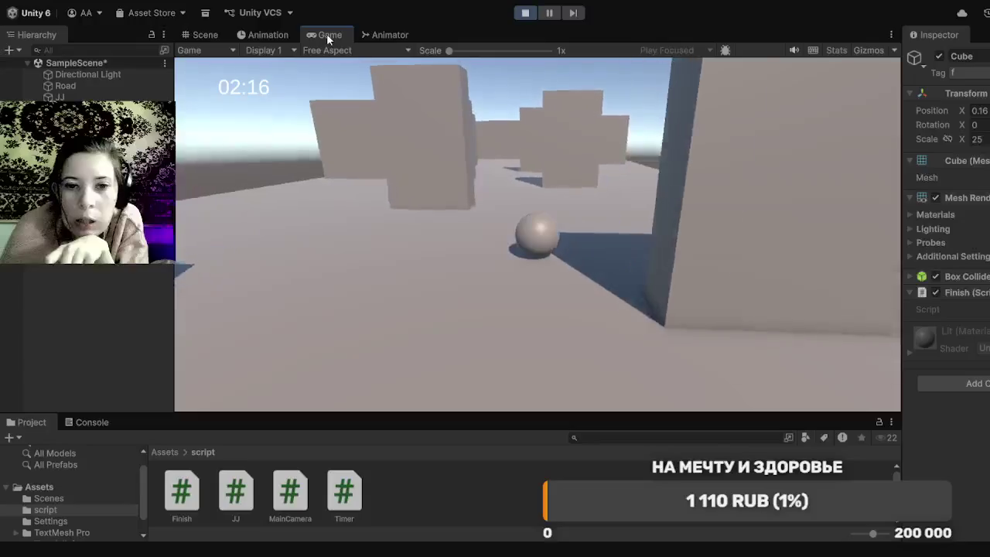
key(w)
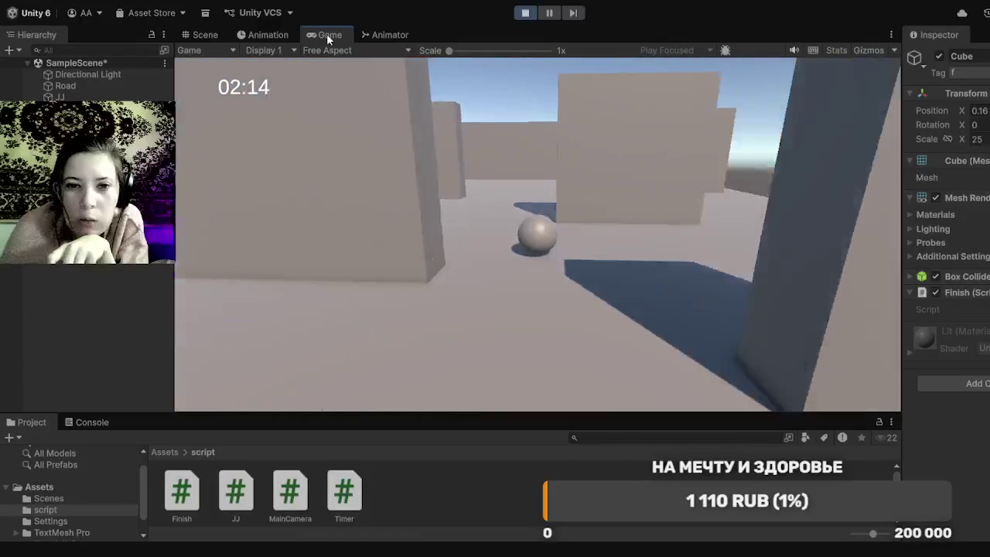
key(w)
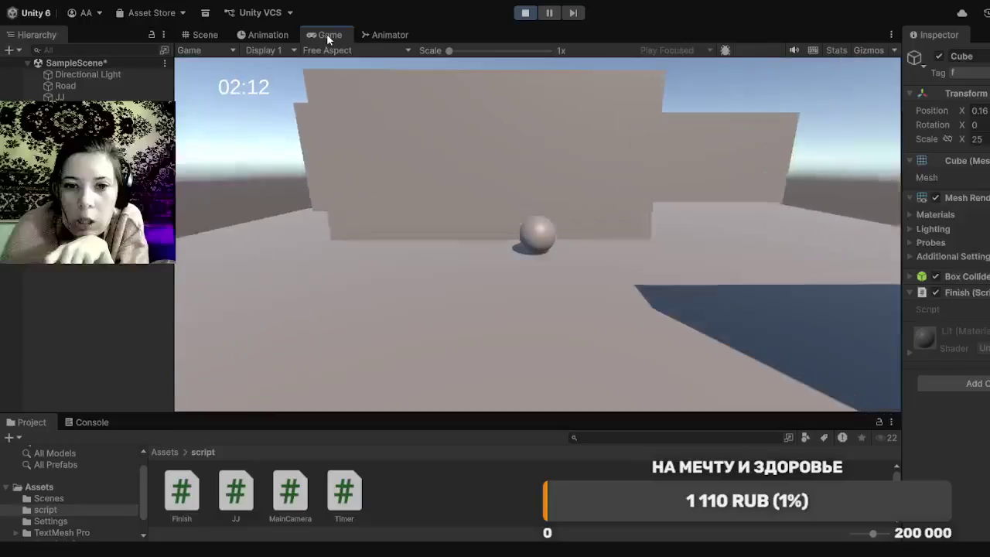
key(w)
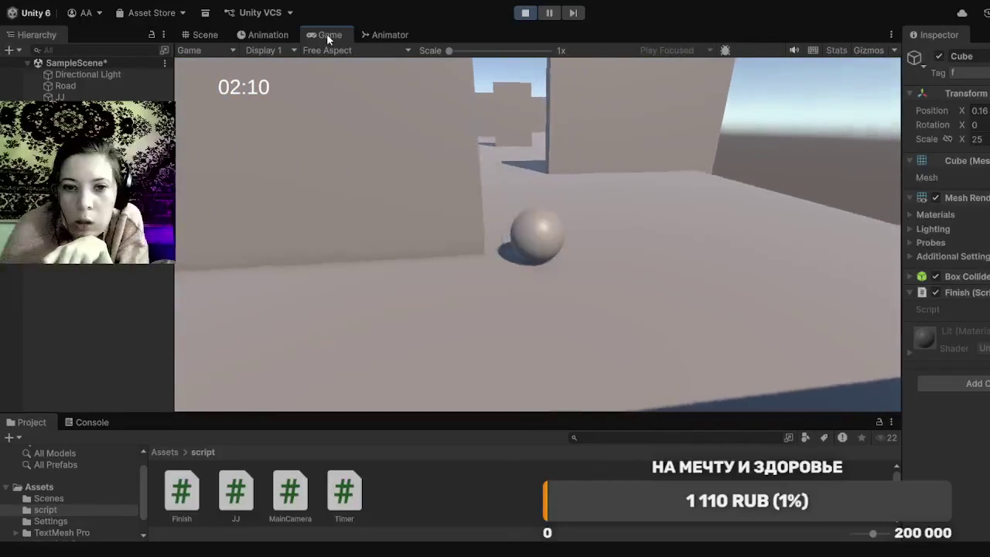
key(w)
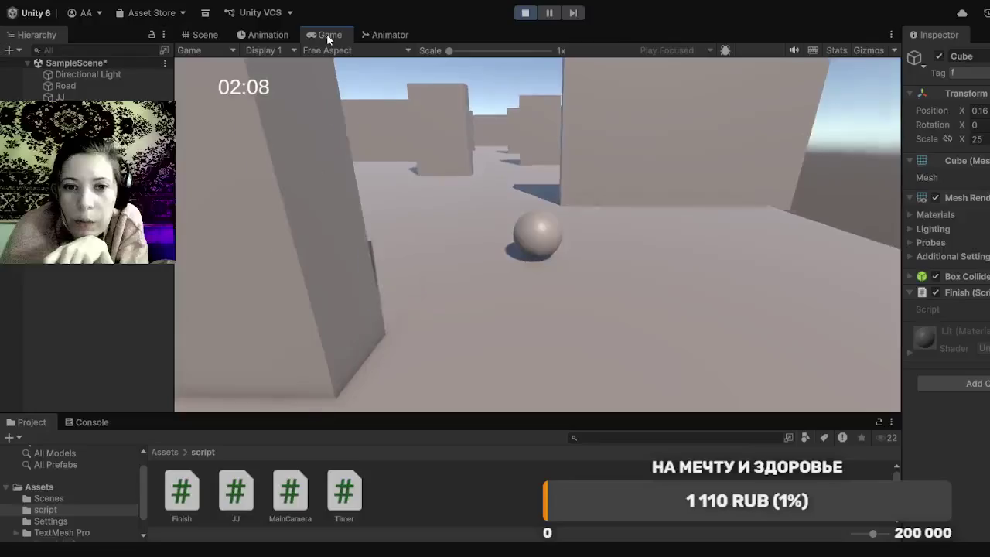
key(w)
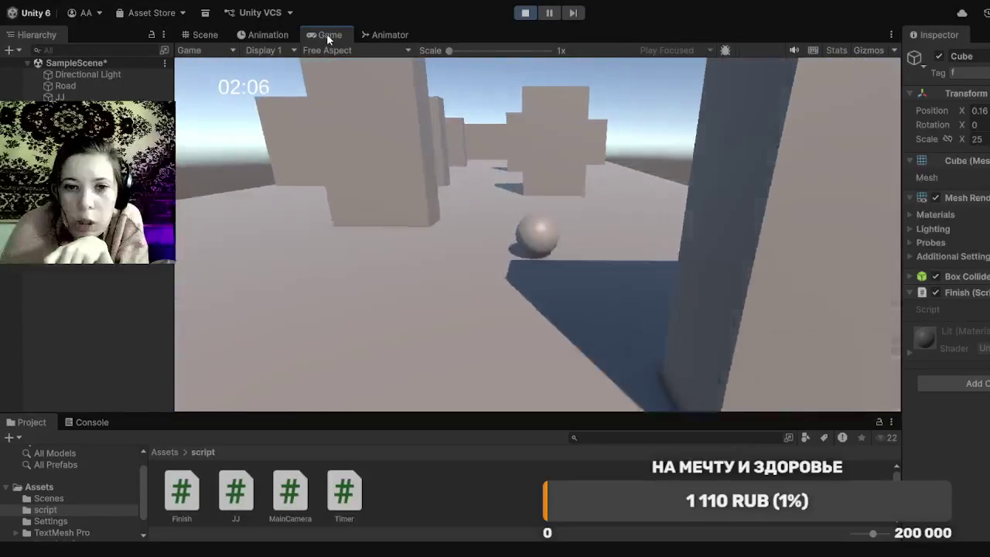
key(w)
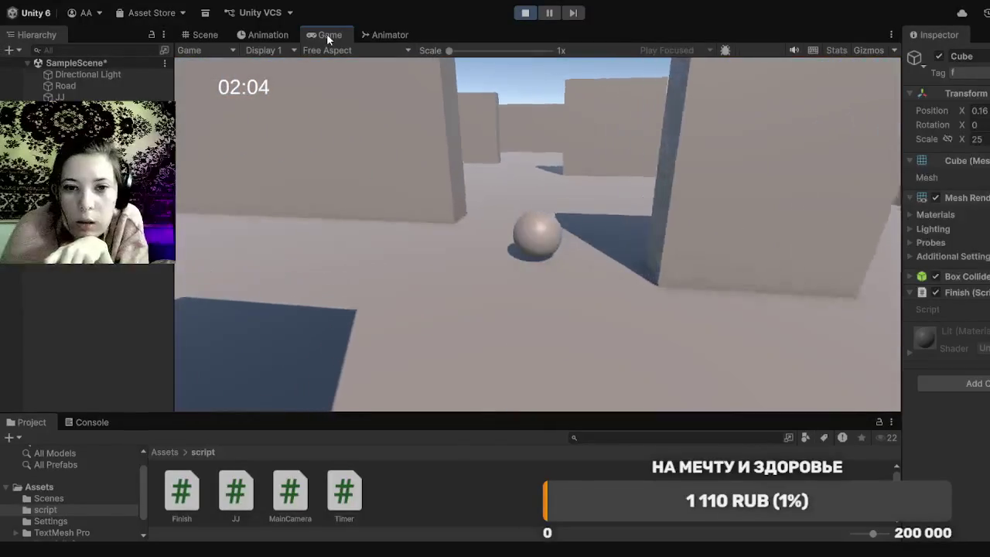
key(w)
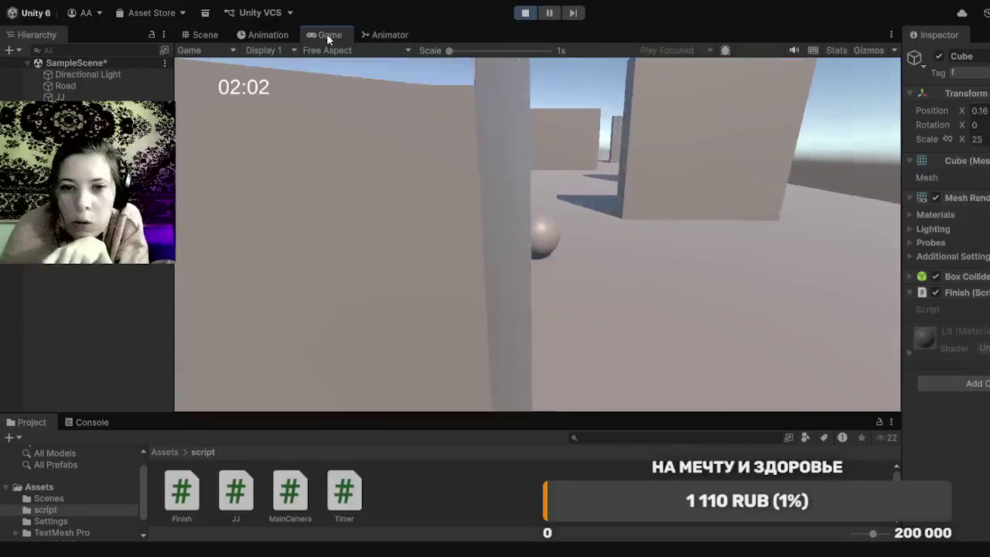
key(w)
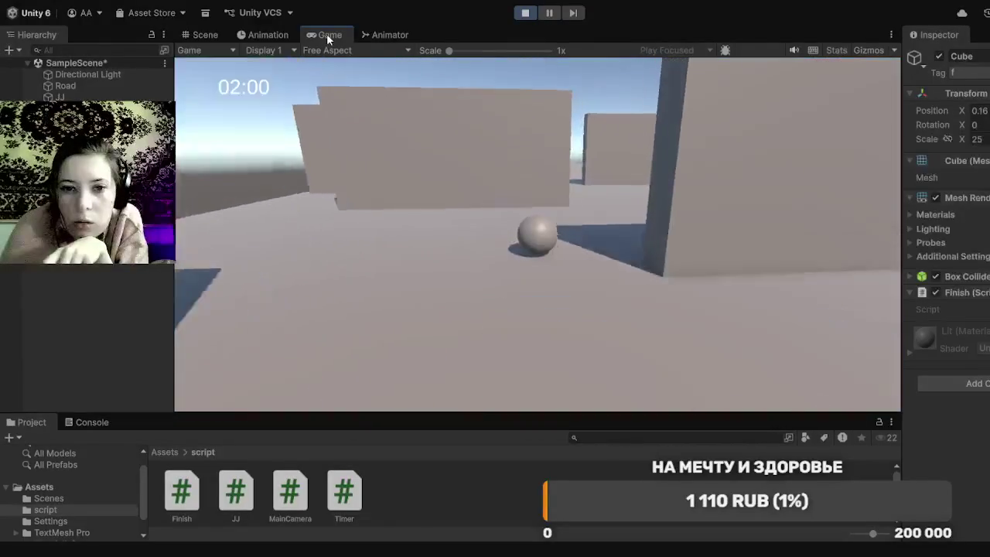
key(w)
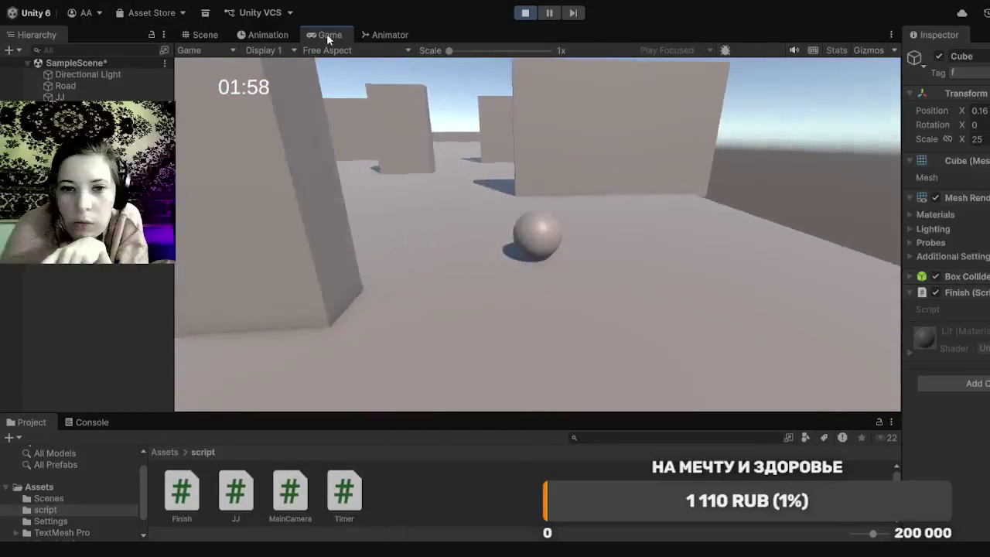
key(w)
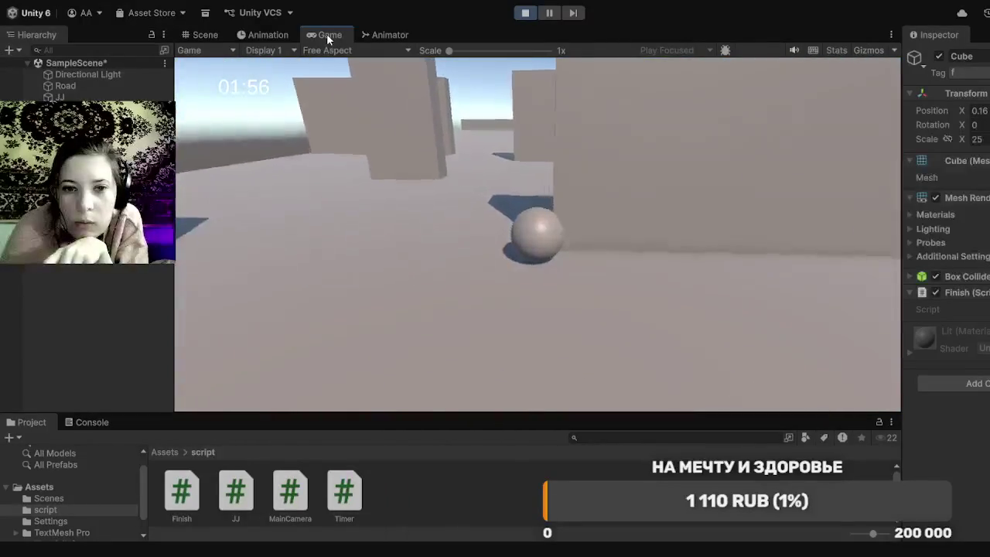
key(w)
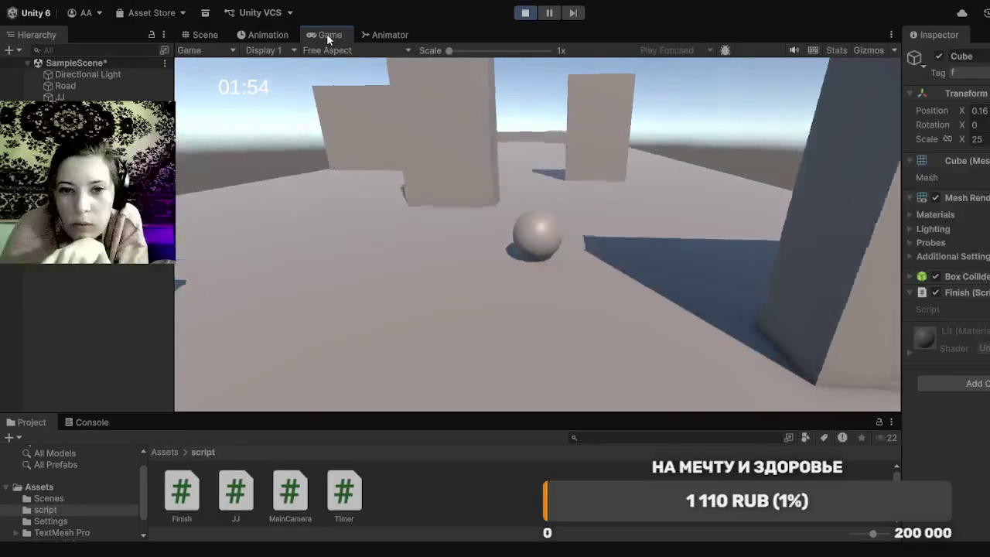
key(w)
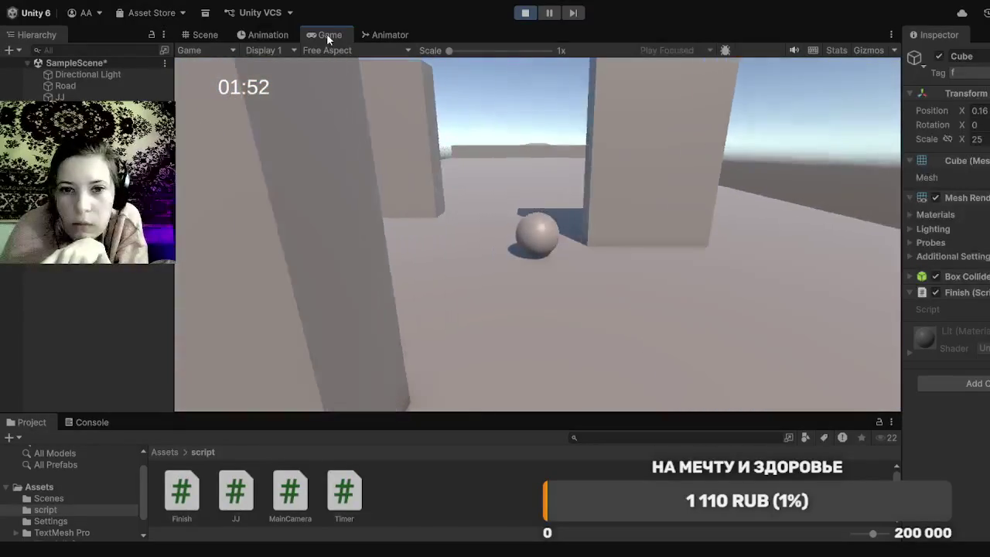
key(w)
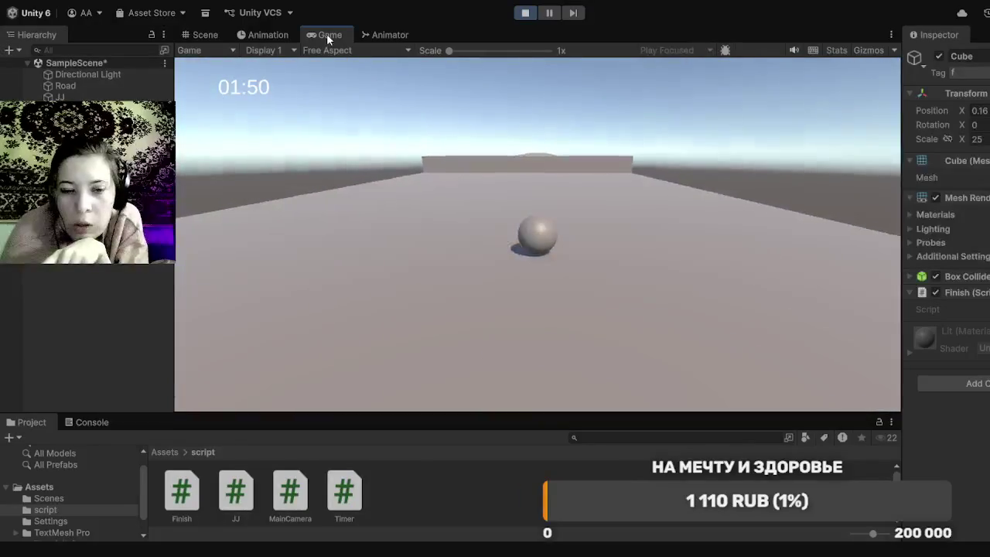
key(w)
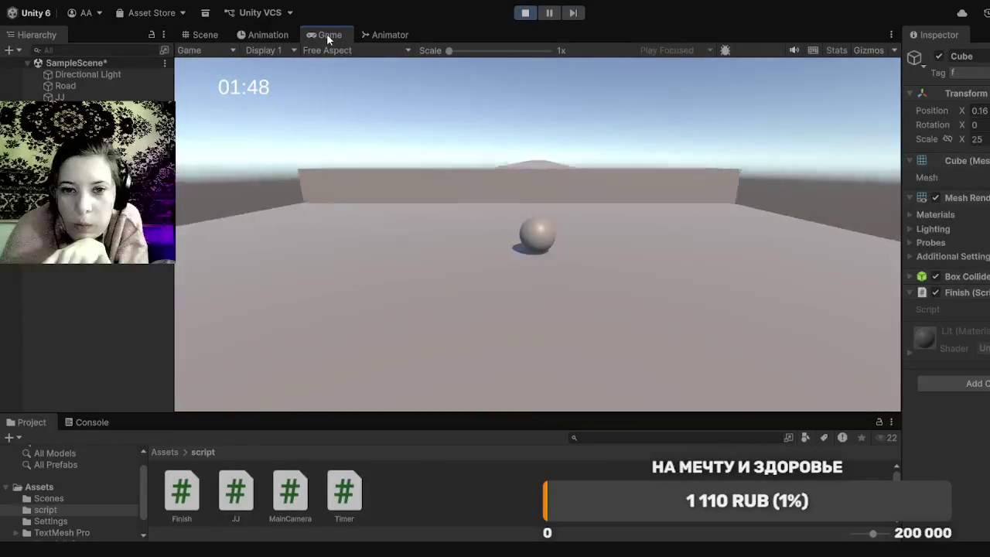
key(w)
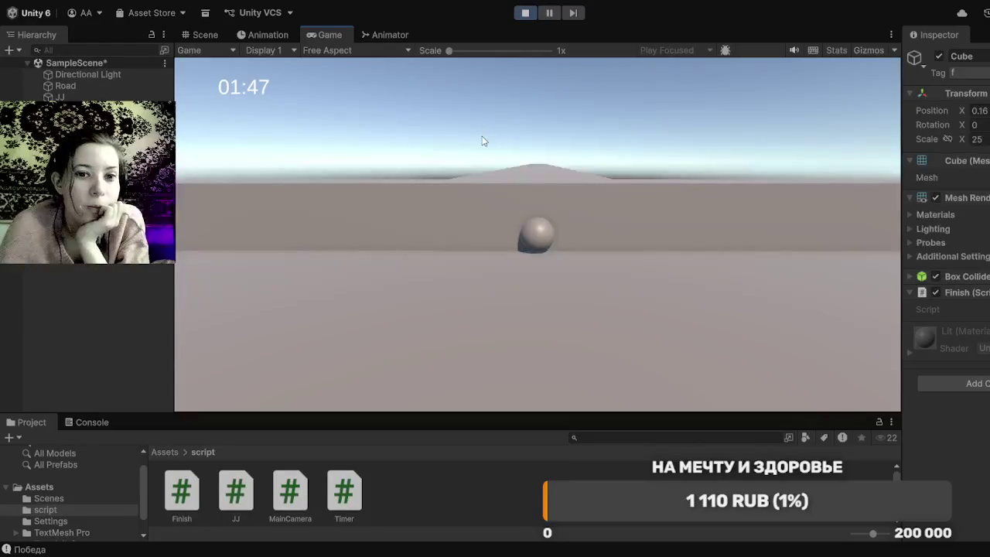
Step: Exit Play mode once "Победа" is logged and the timer is frozen at 01:47
click(526, 13)
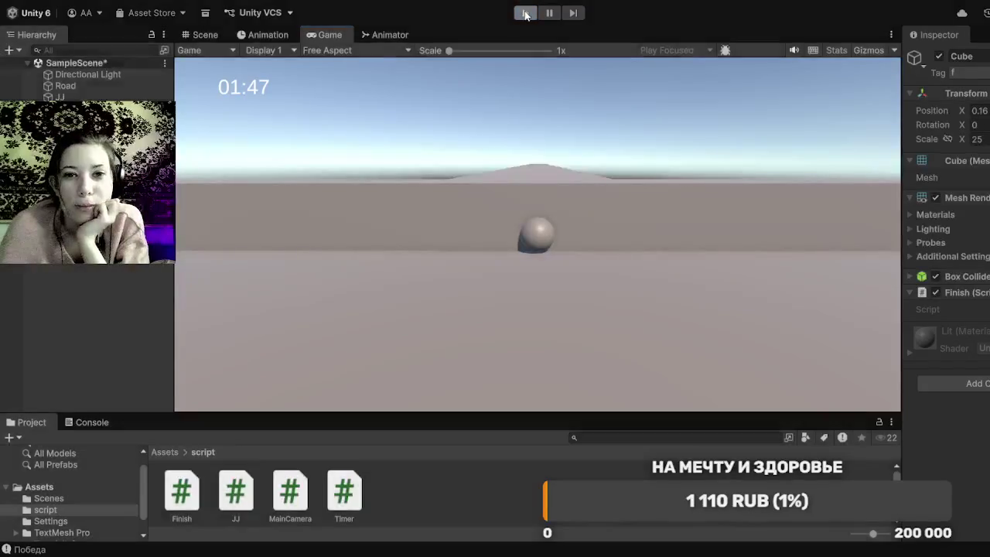
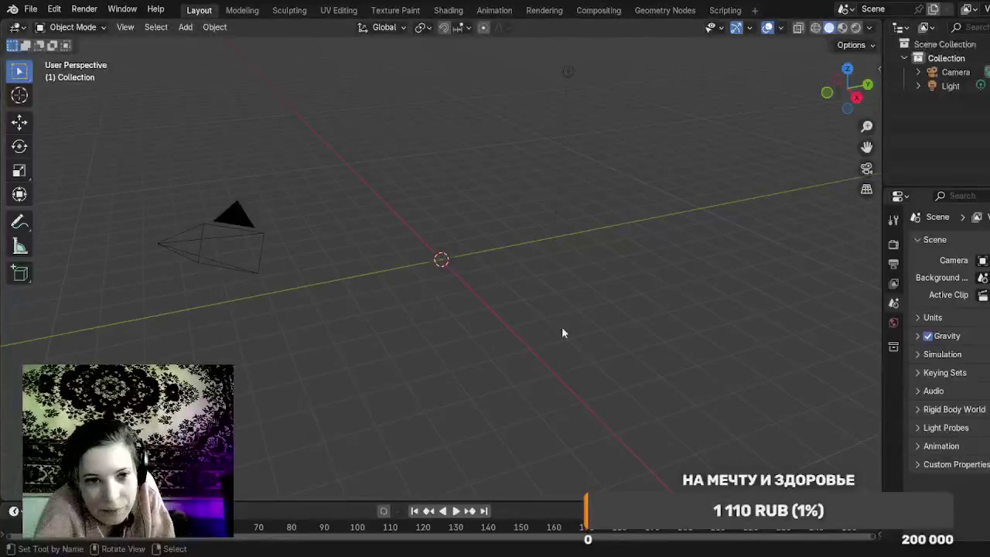
Step: Add a UV Sphere primitive at the scene origin from the Object > Add > Mesh menu
click(222, 29)
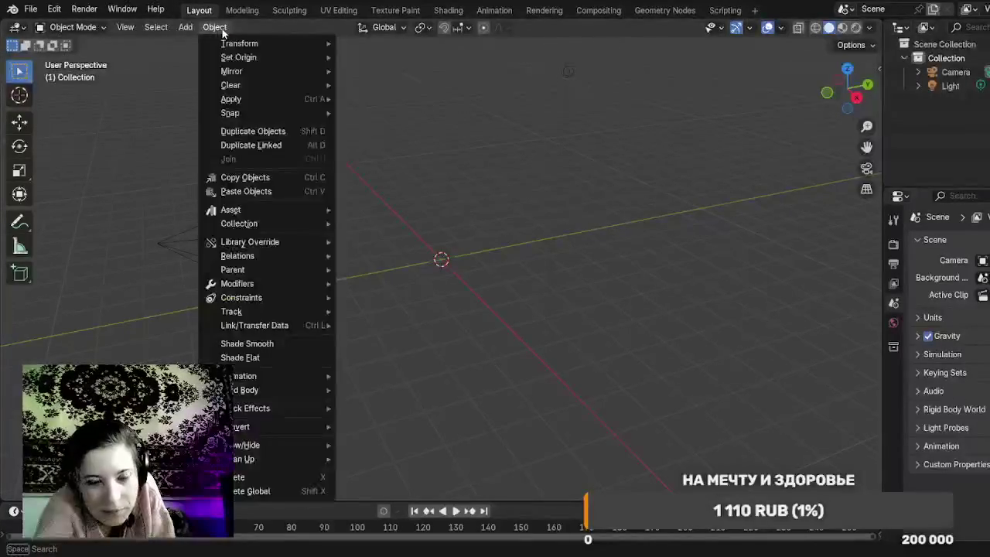
mouse_move(231, 46)
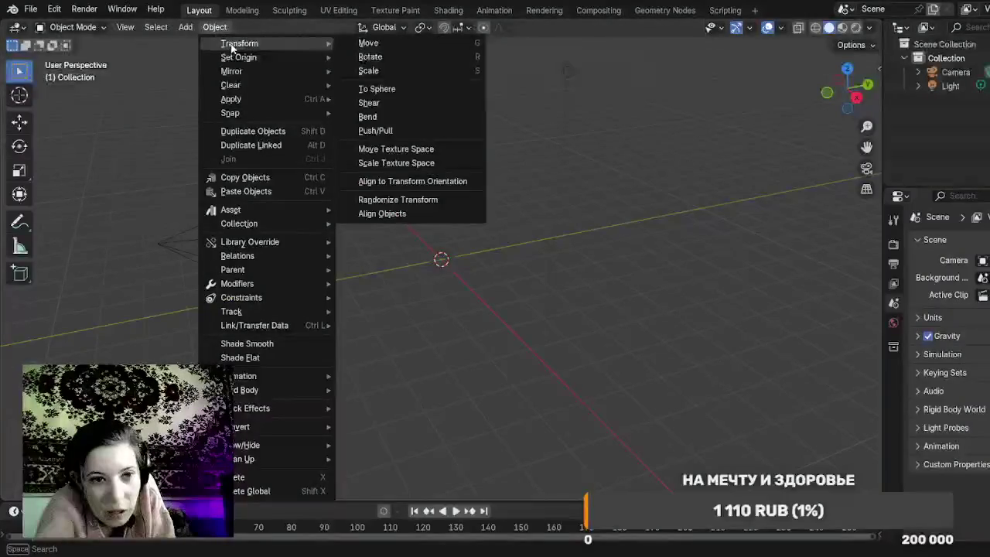
mouse_move(186, 27)
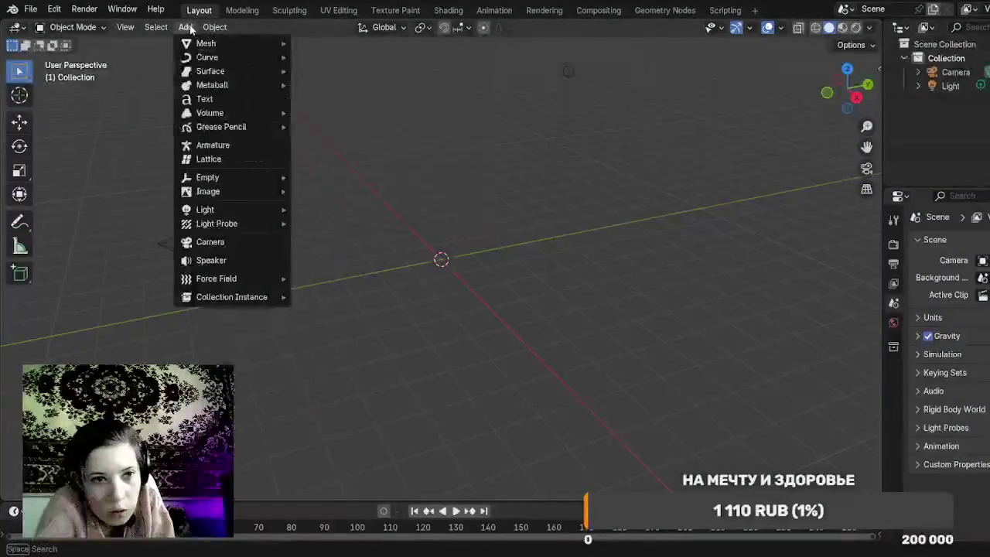
mouse_move(200, 44)
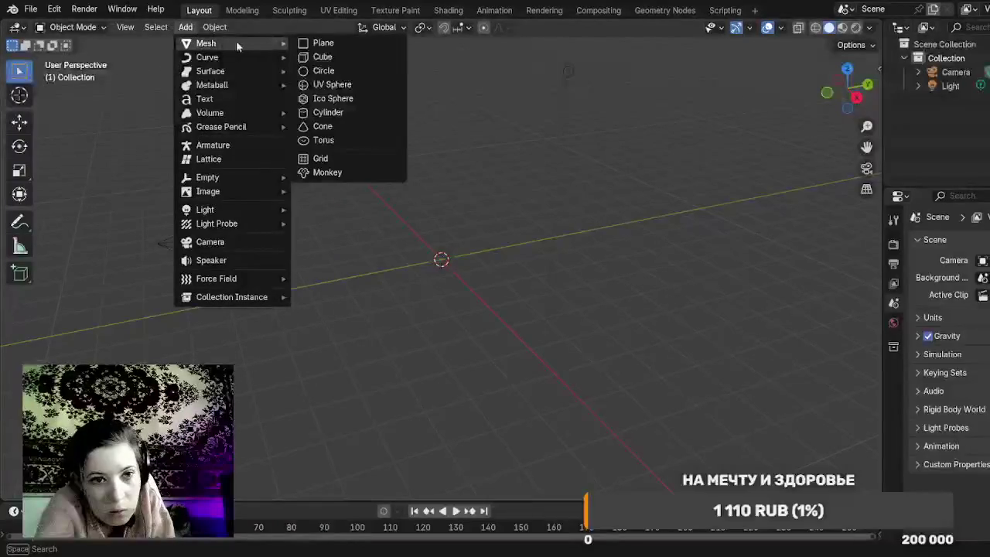
click(365, 84)
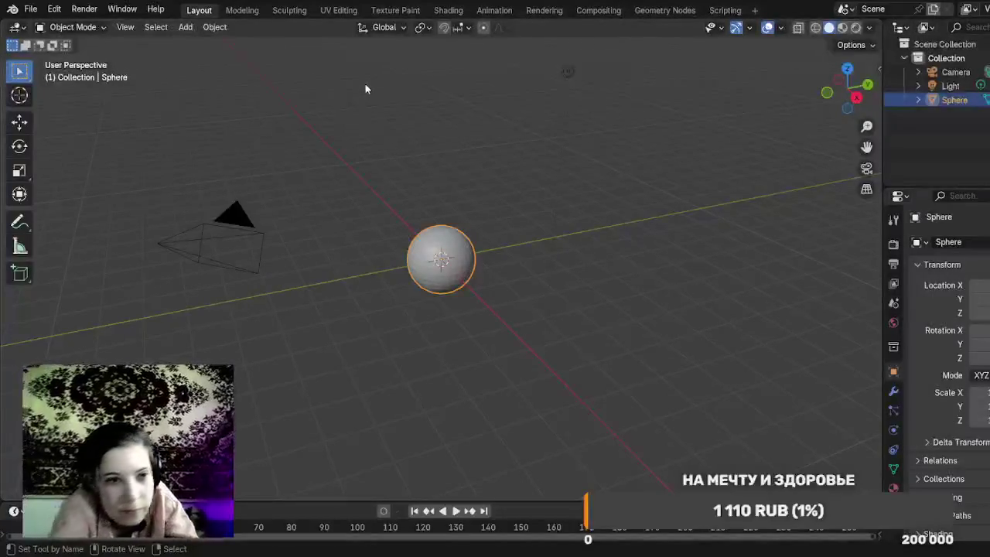
Step: Switch the new Sphere from Object Mode to Edit Mode
click(78, 28)
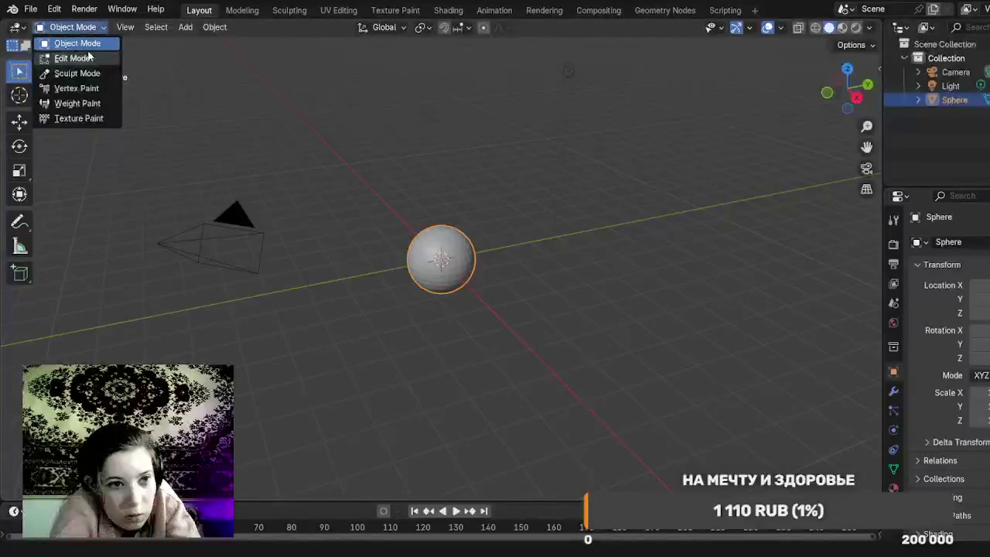
click(73, 58)
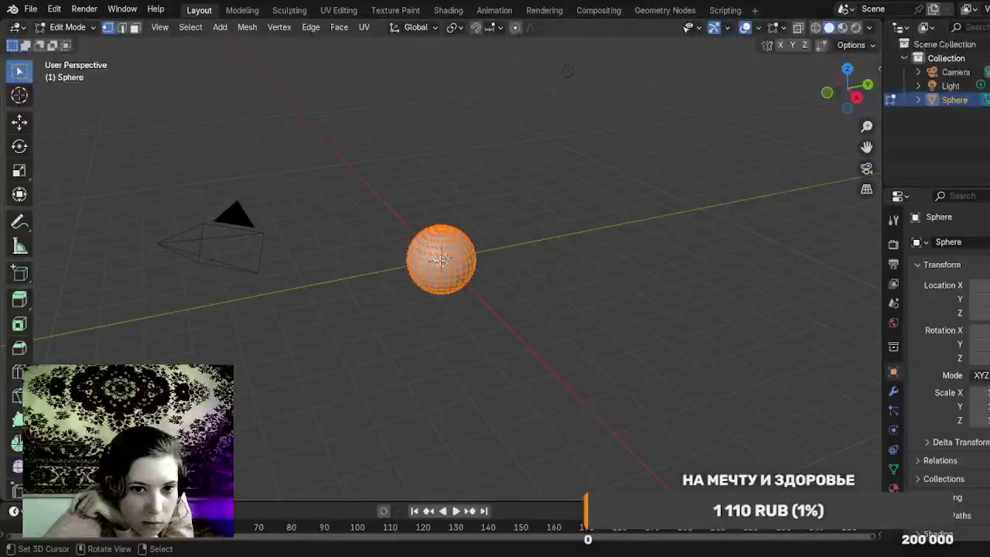
Step: Zoom in, orbit, and box-select empty space to deselect all the sphere's vertices
scroll(441, 260, up, 1)
scroll(440, 260, up, 1)
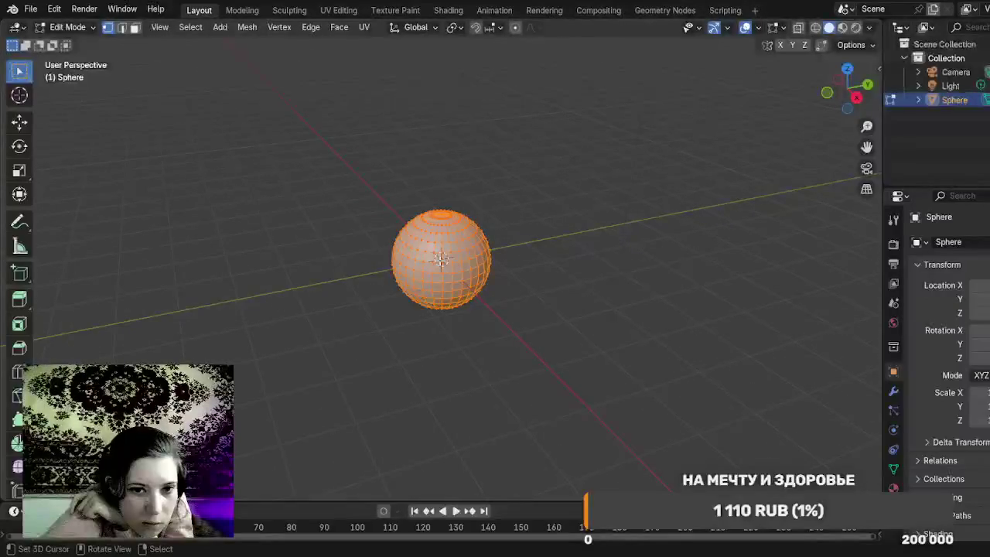
mouse_move(537, 278)
mouse_down()
mouse_move(378, 349)
mouse_move(309, 355)
mouse_move(328, 194)
mouse_move(281, 206)
mouse_move(318, 307)
mouse_move(408, 318)
mouse_move(460, 314)
mouse_move(617, 232)
mouse_move(502, 309)
mouse_move(464, 316)
mouse_move(493, 309)
mouse_up()
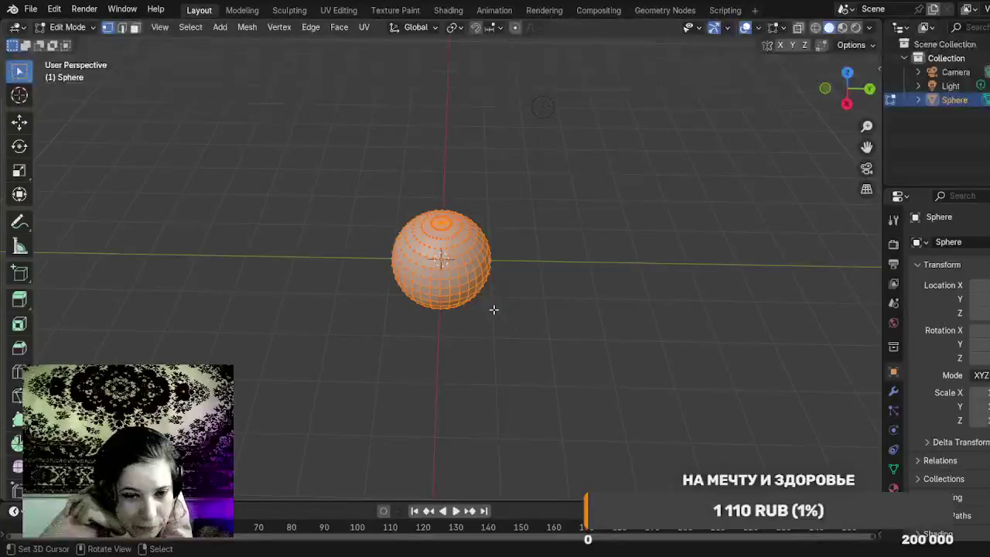
scroll(493, 310, down, 3)
scroll(494, 308, up, 5)
drag(499, 276, 566, 284)
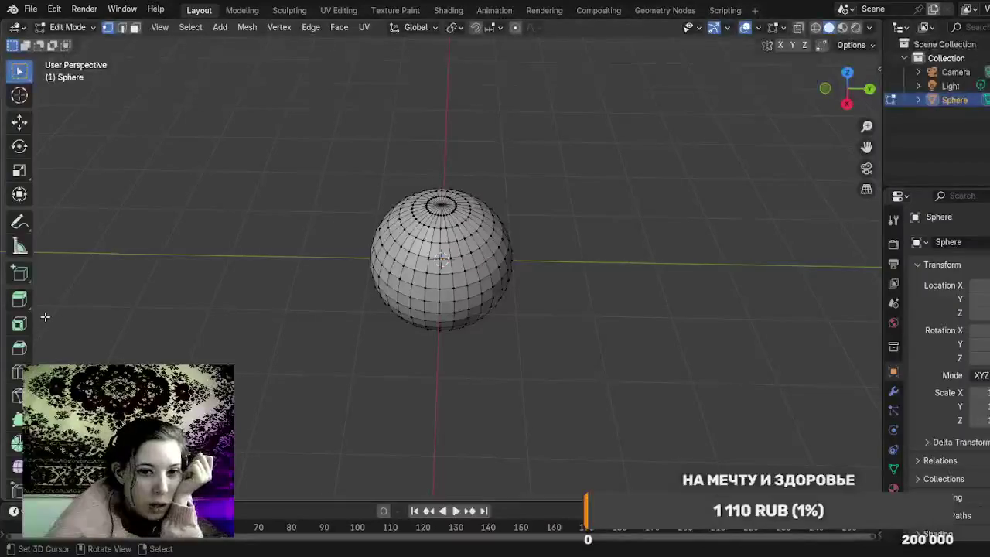
Step: Pick the Extrude Region tool, toggle to Object Mode and back to Edit Mode, then box-select the vertices
click(20, 300)
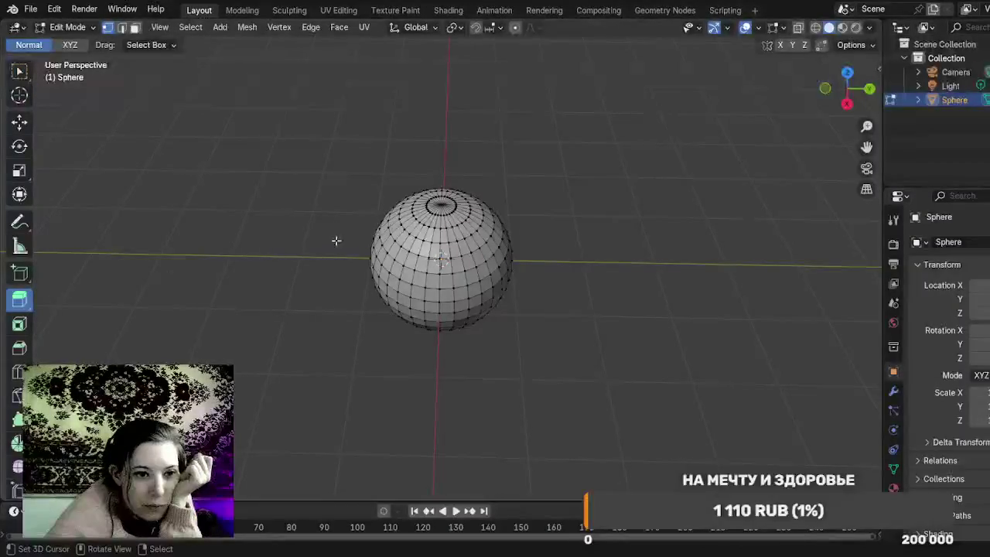
click(68, 27)
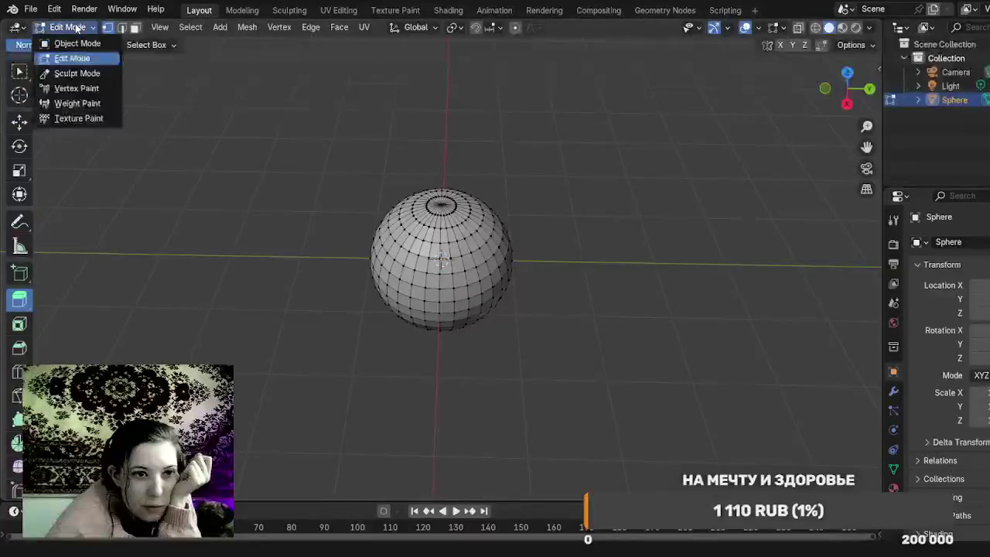
click(75, 43)
click(69, 30)
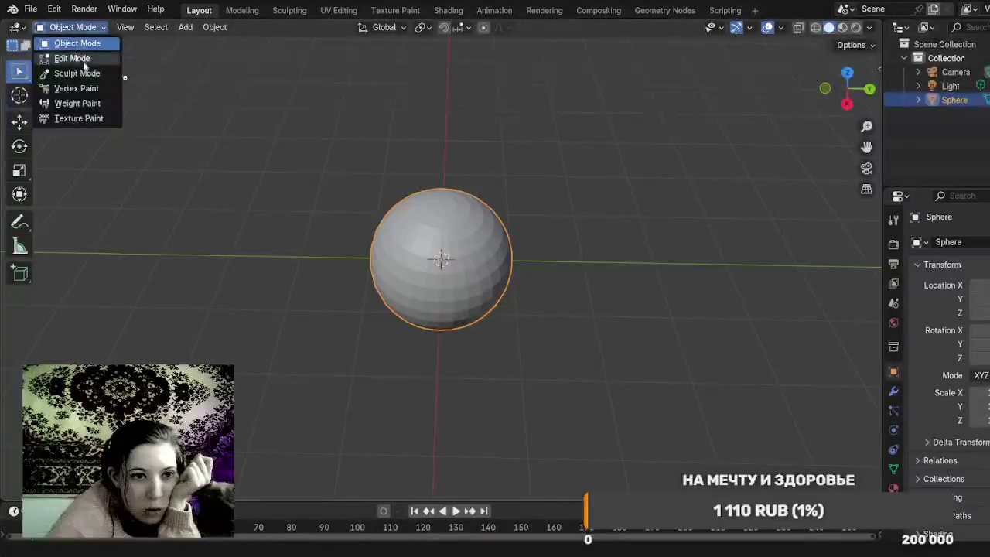
click(87, 59)
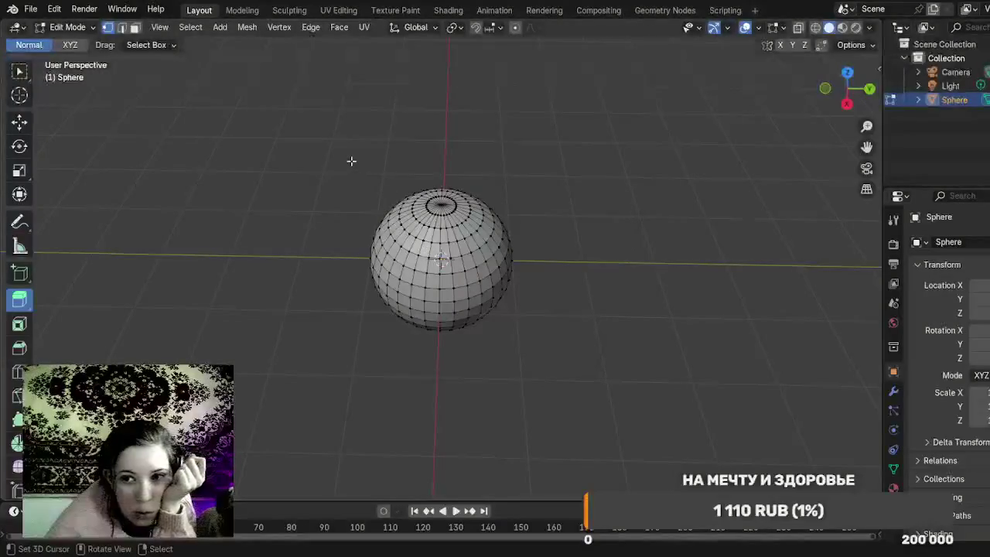
mouse_move(348, 160)
mouse_down()
mouse_move(535, 367)
mouse_move(517, 384)
mouse_move(376, 378)
mouse_move(325, 334)
mouse_move(270, 181)
mouse_move(294, 214)
mouse_move(302, 252)
mouse_up()
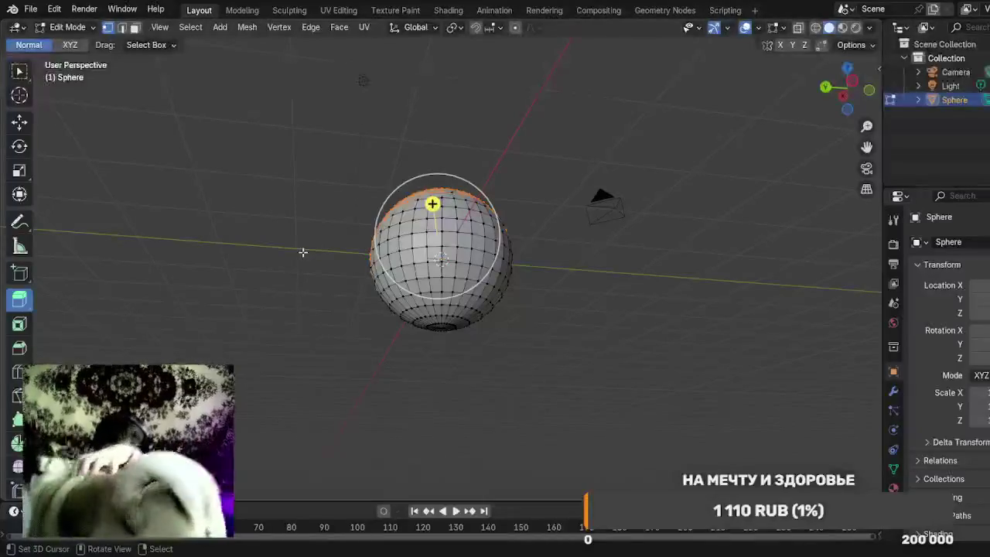
Step: Orbit the view around the sphere with Numpad 8 and Numpad 2
key(KP_8)
key(KP_2)
key(KP_2)
key(KP_2)
key(KP_2)
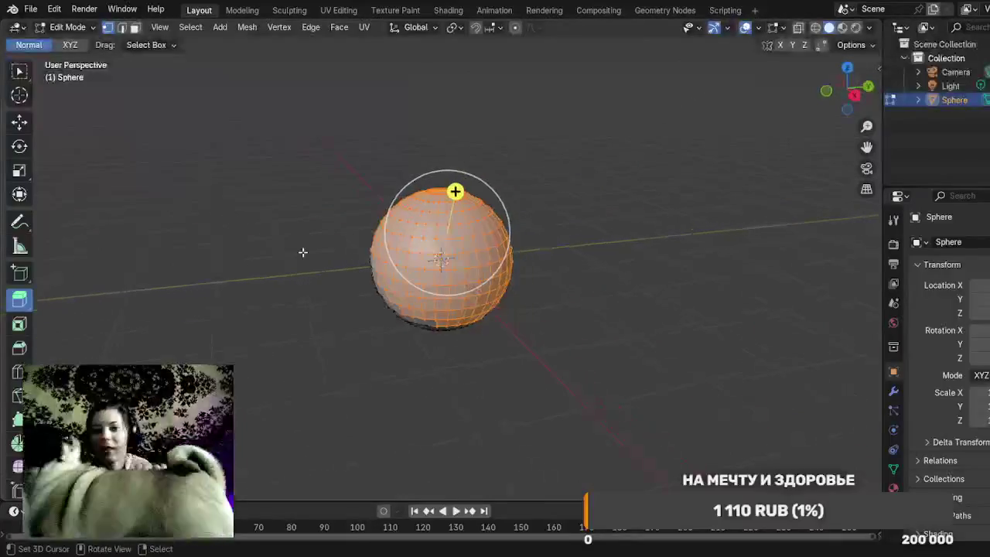
key(KP_2)
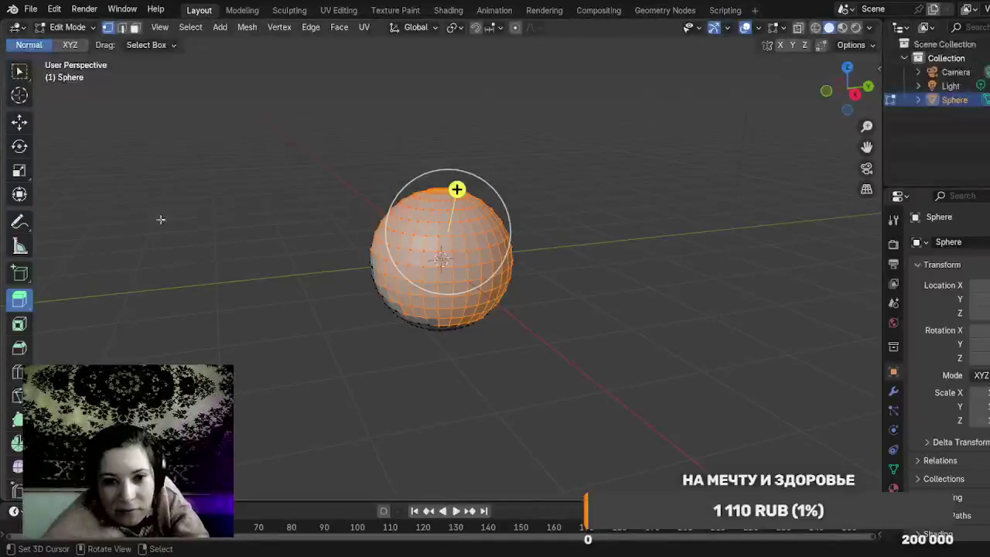
Step: Box-select the sphere's vertices from several orbited angles
mouse_move(280, 283)
mouse_down()
mouse_move(318, 318)
mouse_move(410, 305)
mouse_move(572, 255)
mouse_move(575, 284)
mouse_move(564, 281)
mouse_up()
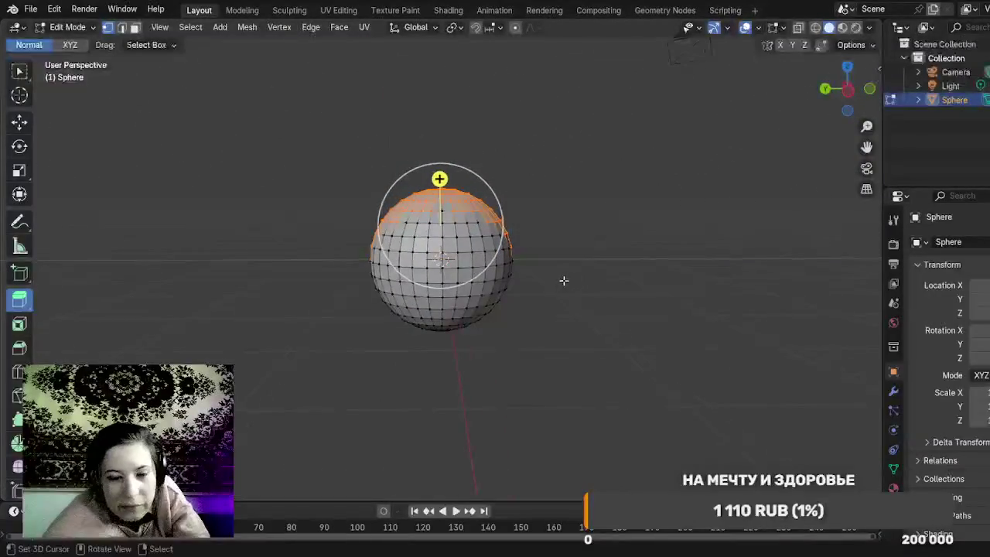
mouse_move(296, 169)
mouse_down()
mouse_move(587, 416)
mouse_move(596, 372)
mouse_up()
mouse_move(683, 372)
mouse_down()
mouse_move(723, 301)
mouse_move(731, 255)
mouse_up()
mouse_move(523, 341)
mouse_down()
mouse_move(542, 204)
mouse_move(531, 164)
mouse_move(495, 197)
mouse_up()
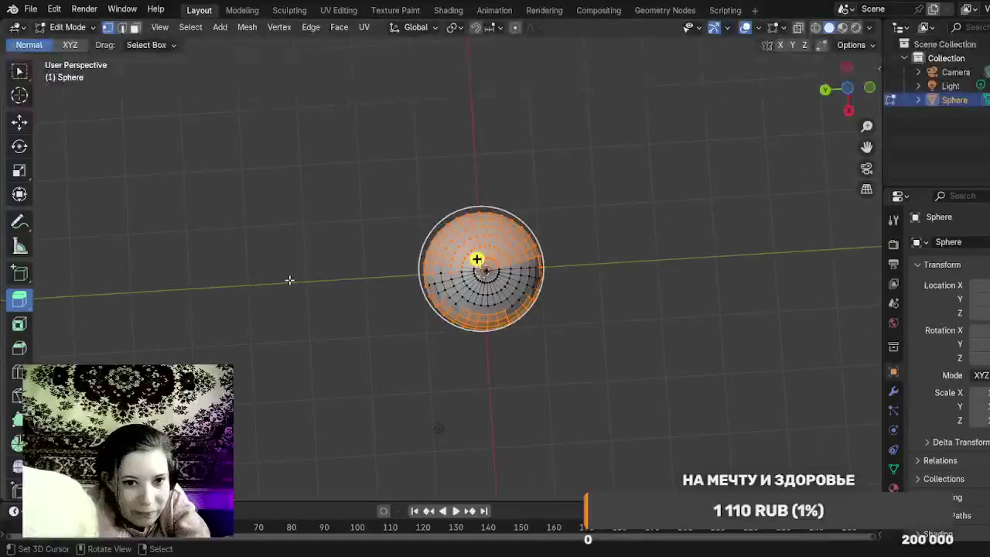
mouse_move(360, 219)
mouse_down()
mouse_move(492, 361)
mouse_move(559, 378)
mouse_up()
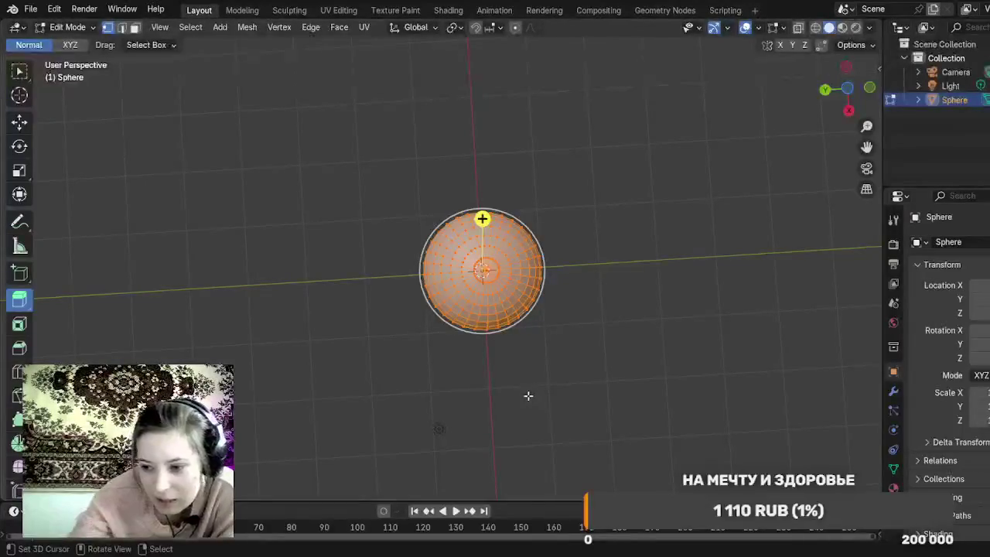
Step: Drag the Extrude Region handle to extrude along the normals, then undo the extrusion
mouse_move(548, 367)
mouse_down()
mouse_move(594, 422)
mouse_move(568, 459)
mouse_move(517, 88)
mouse_up()
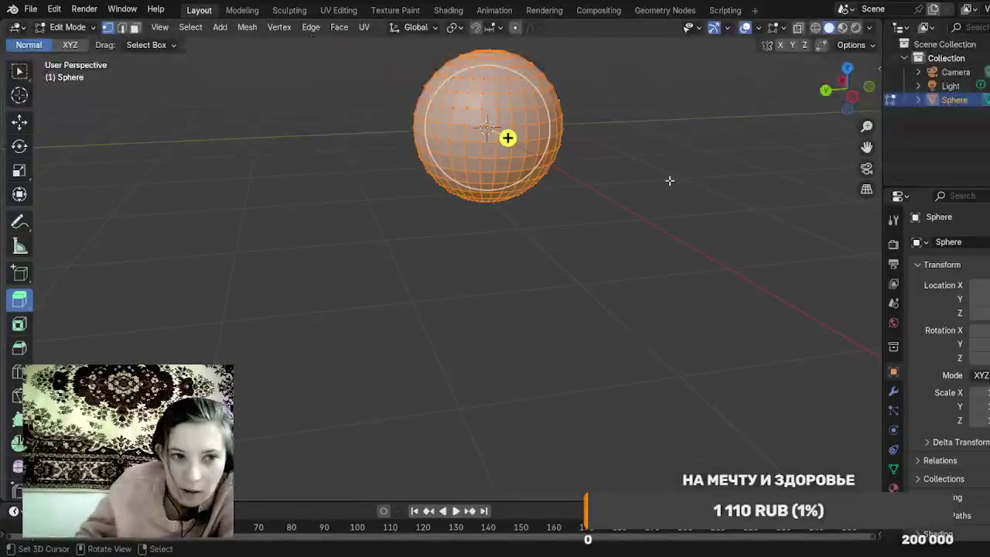
mouse_move(496, 285)
mouse_down()
mouse_move(497, 301)
mouse_move(429, 327)
mouse_move(431, 309)
mouse_up()
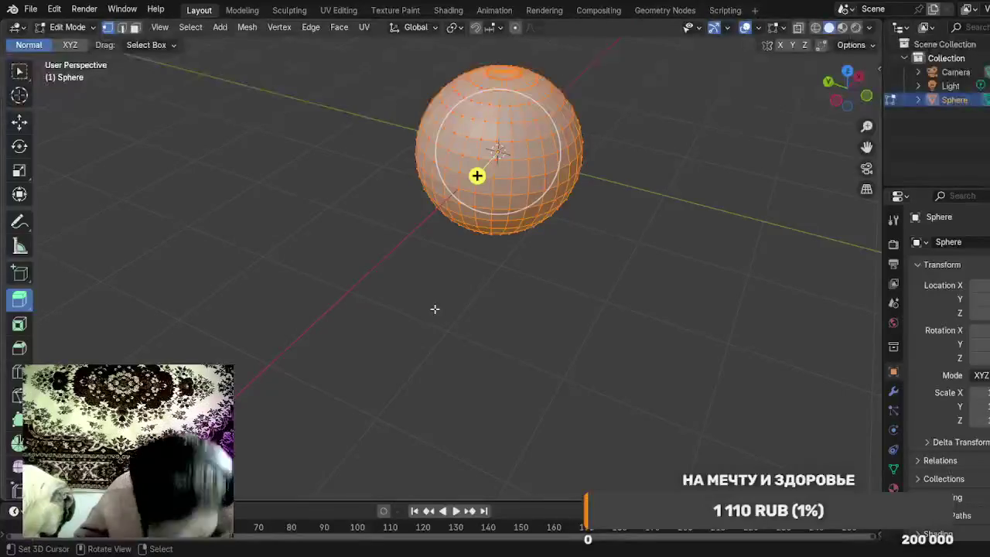
scroll(434, 309, down, 2)
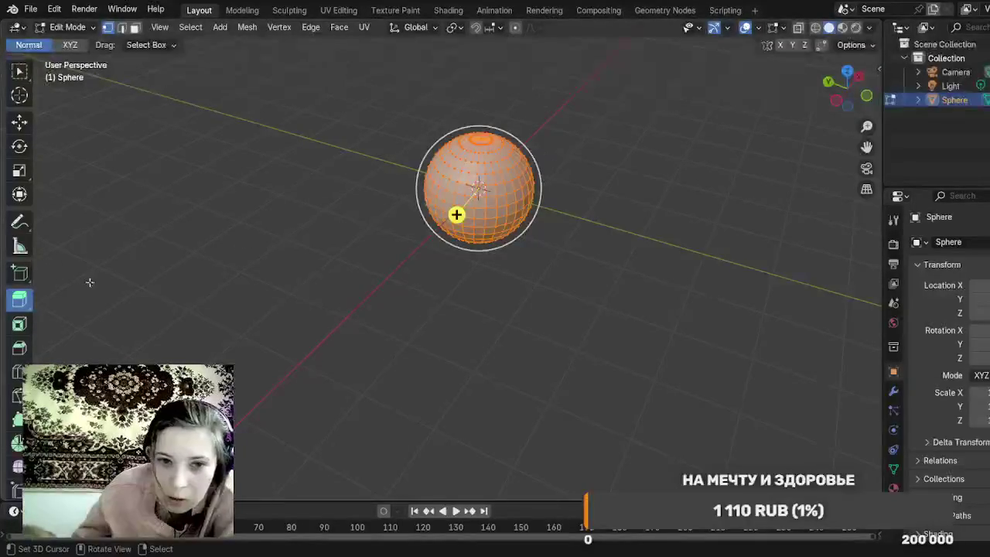
mouse_move(456, 214)
mouse_down()
mouse_move(429, 259)
mouse_move(379, 292)
mouse_up()
key(ctrl+z)
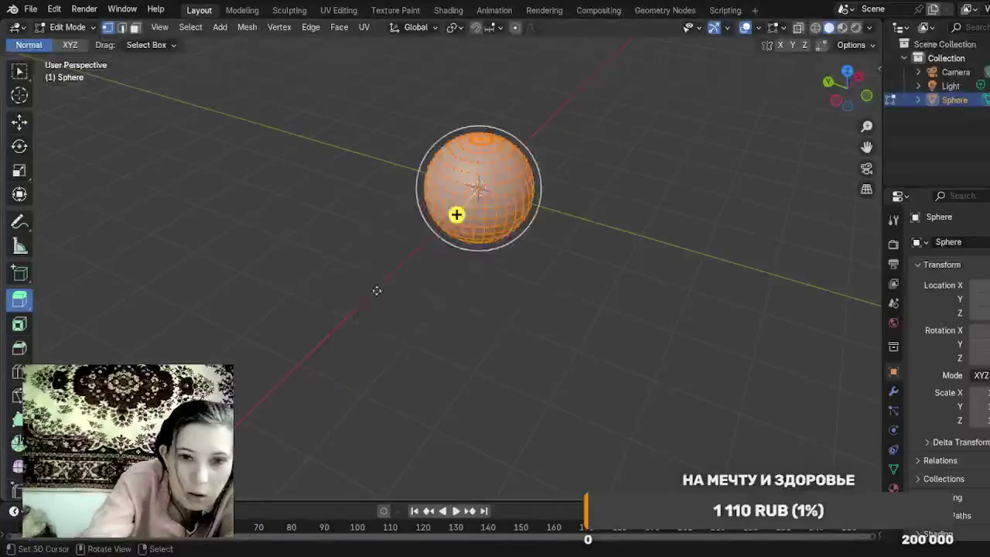
Step: Try the Inset Faces and Bevel tools on the selection, undoing the bevel
click(20, 323)
mouse_move(466, 198)
mouse_down()
mouse_move(471, 189)
mouse_move(413, 172)
mouse_move(387, 187)
mouse_up()
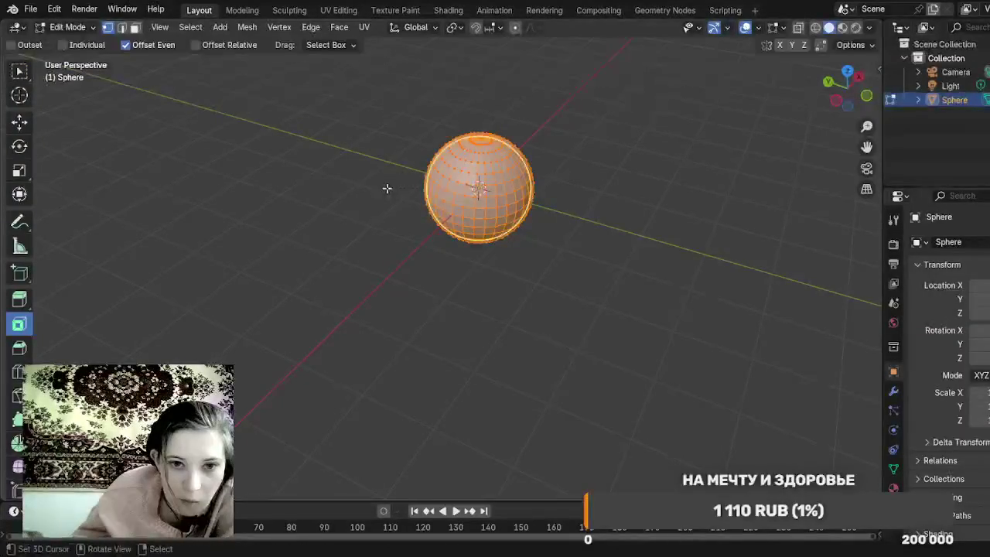
click(19, 348)
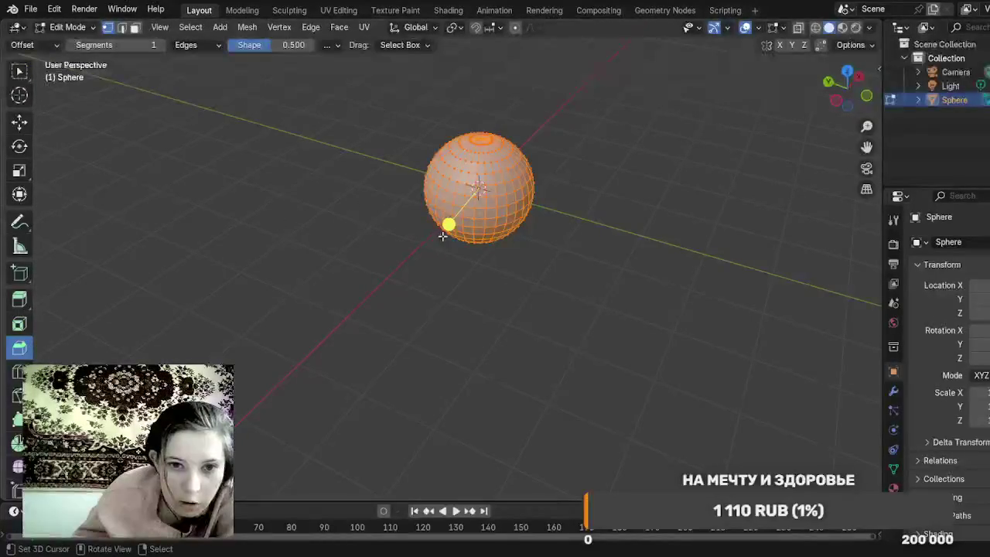
mouse_move(449, 224)
mouse_down()
mouse_move(456, 274)
mouse_move(448, 265)
mouse_up()
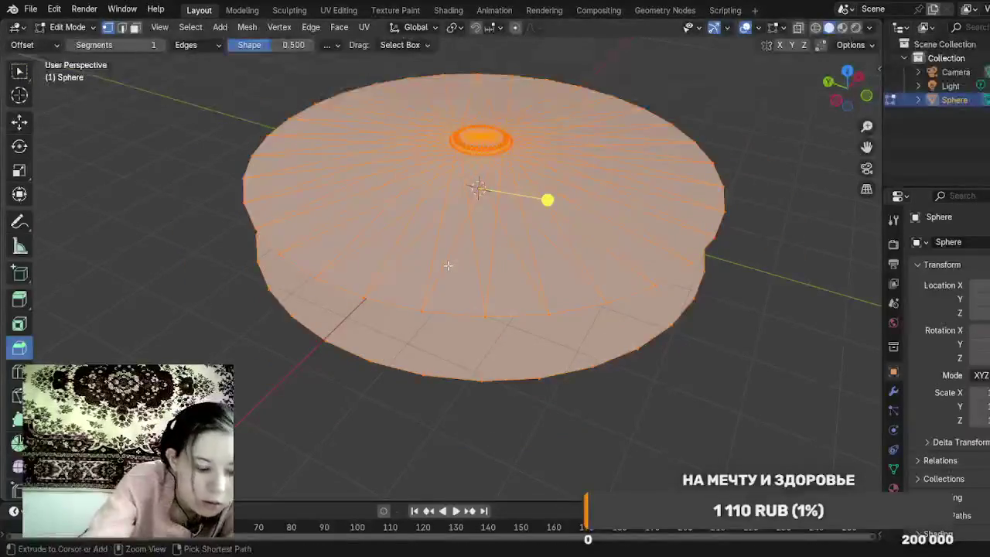
key(ctrl+z)
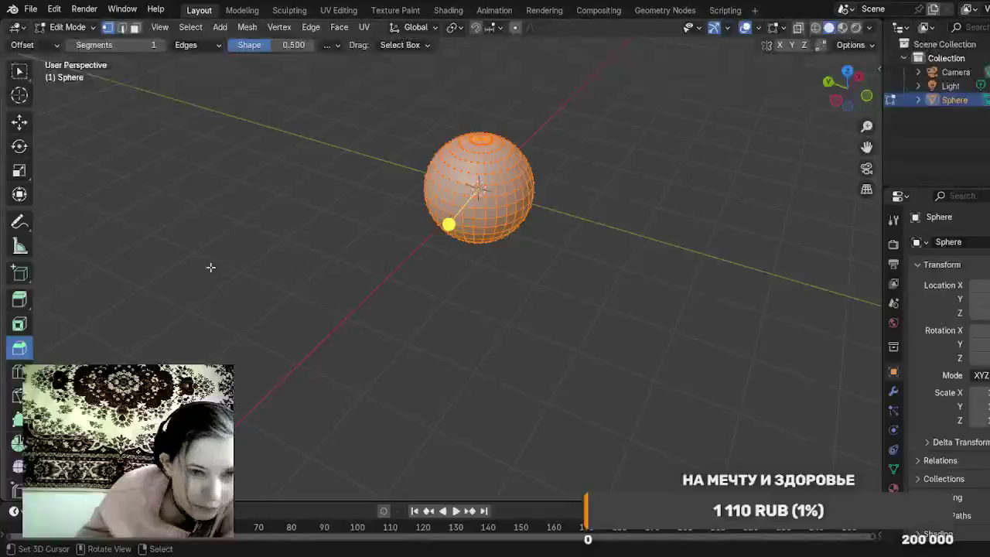
Step: Zoom out and switch the Sphere into Sculpt Mode
scroll(21, 383, down, 3)
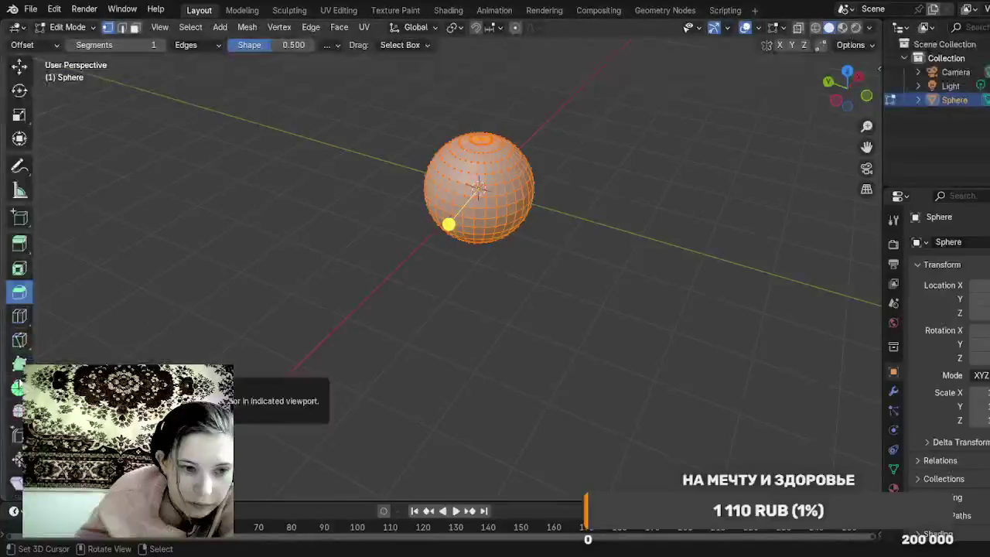
scroll(21, 381, down, 1)
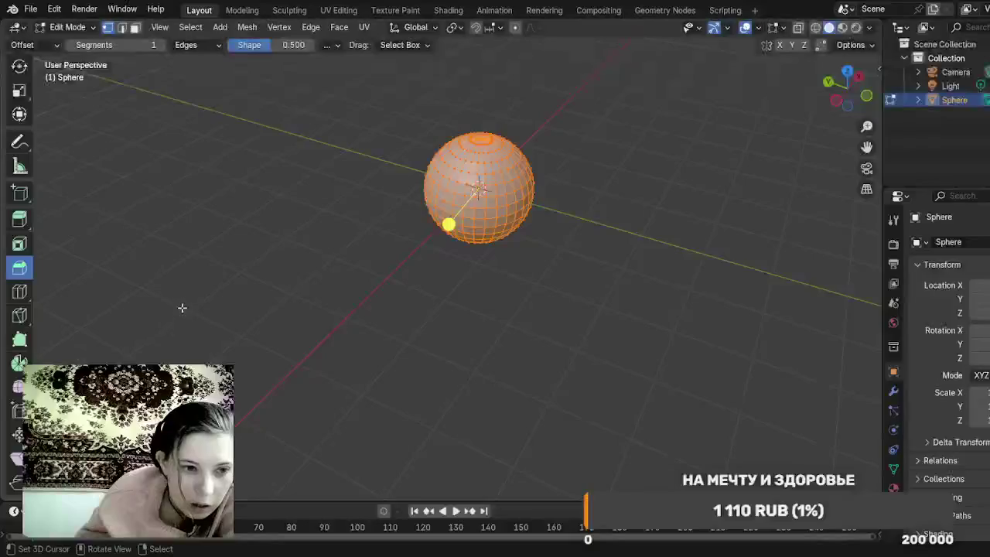
click(73, 29)
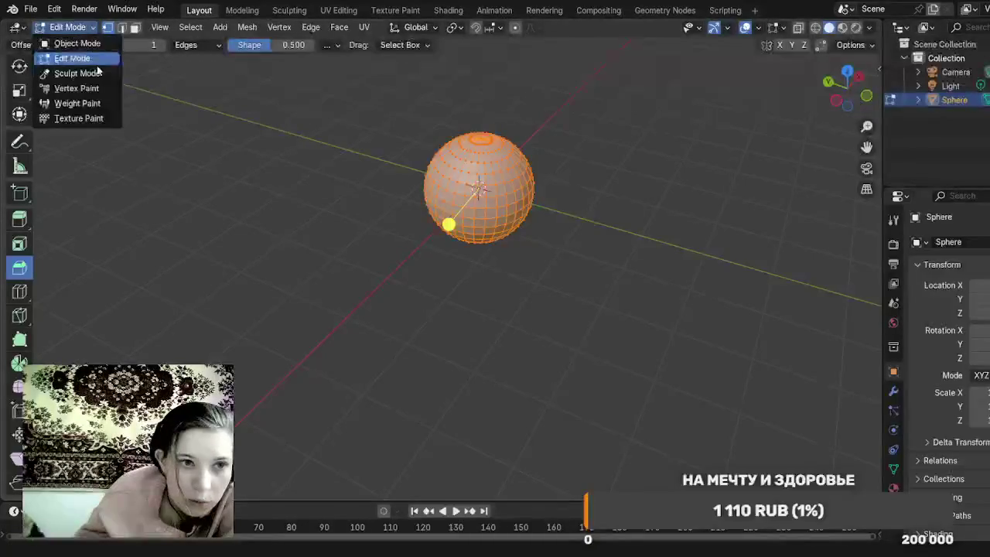
click(103, 75)
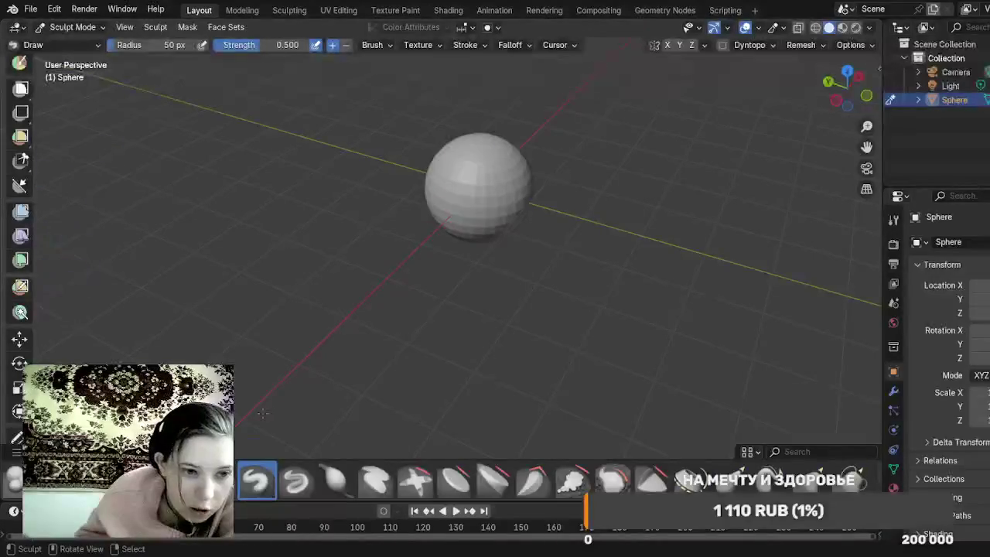
Step: With the Elastic Grab brush, pull the sphere's top into a pointed tip and its sides outward
click(732, 480)
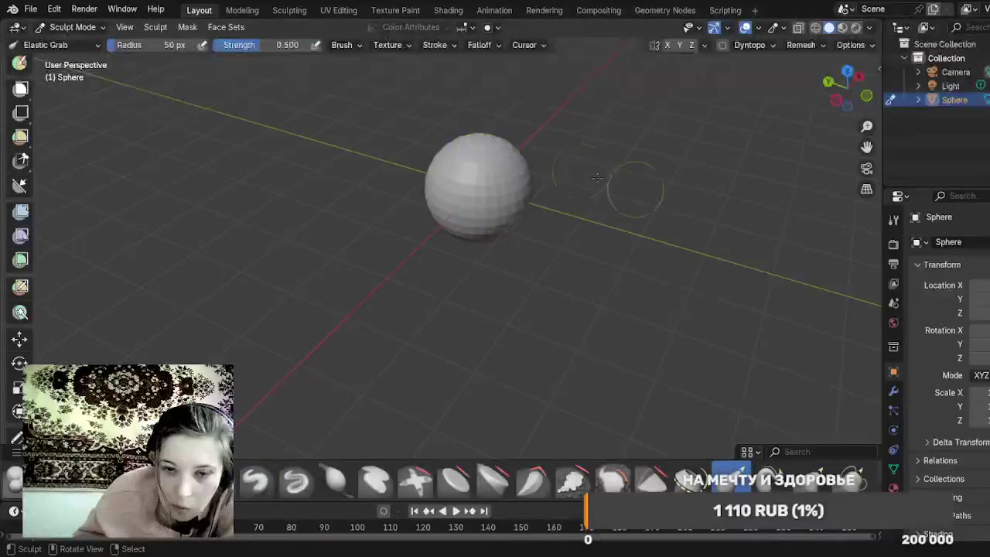
mouse_move(673, 199)
mouse_down()
mouse_move(617, 294)
mouse_move(588, 286)
mouse_up()
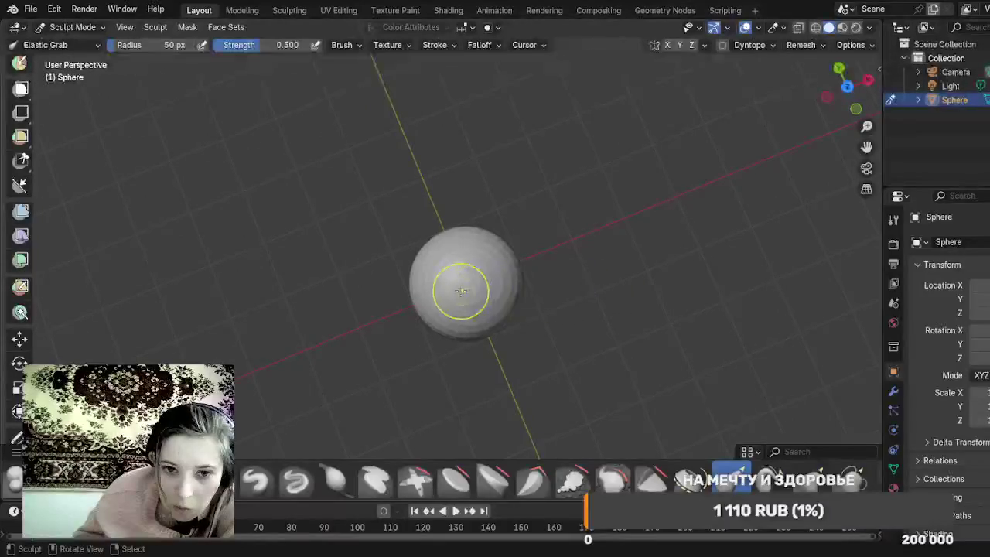
mouse_move(467, 285)
mouse_down()
mouse_move(480, 273)
mouse_move(705, 336)
mouse_up()
mouse_move(658, 305)
mouse_down()
mouse_move(492, 287)
mouse_move(573, 193)
mouse_up()
mouse_move(504, 137)
mouse_down()
mouse_move(497, 161)
mouse_move(432, 92)
mouse_up()
drag(400, 62, 415, 69)
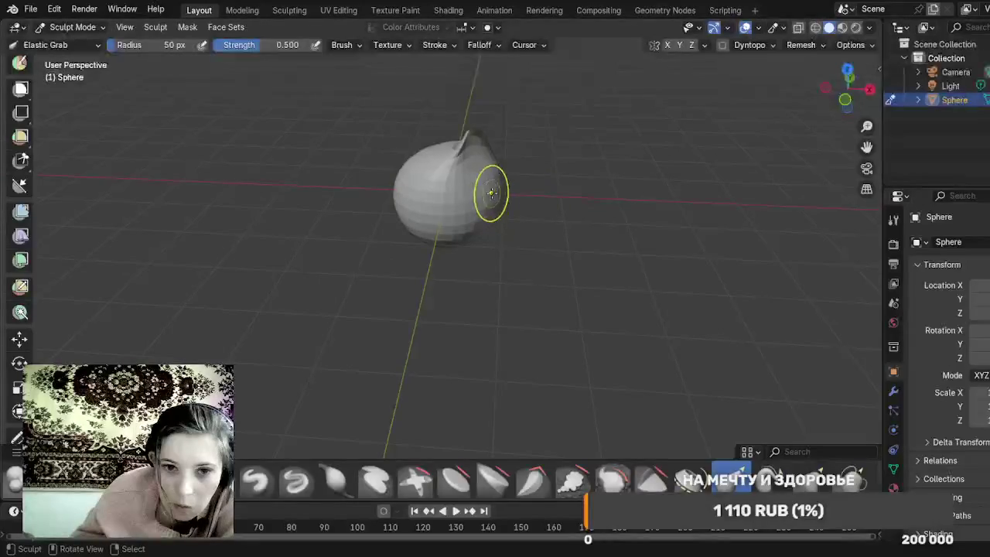
mouse_move(477, 173)
mouse_down()
mouse_move(478, 221)
mouse_move(464, 236)
mouse_up()
mouse_move(369, 243)
mouse_down()
mouse_move(461, 263)
mouse_move(496, 147)
mouse_move(477, 144)
mouse_move(397, 214)
mouse_up()
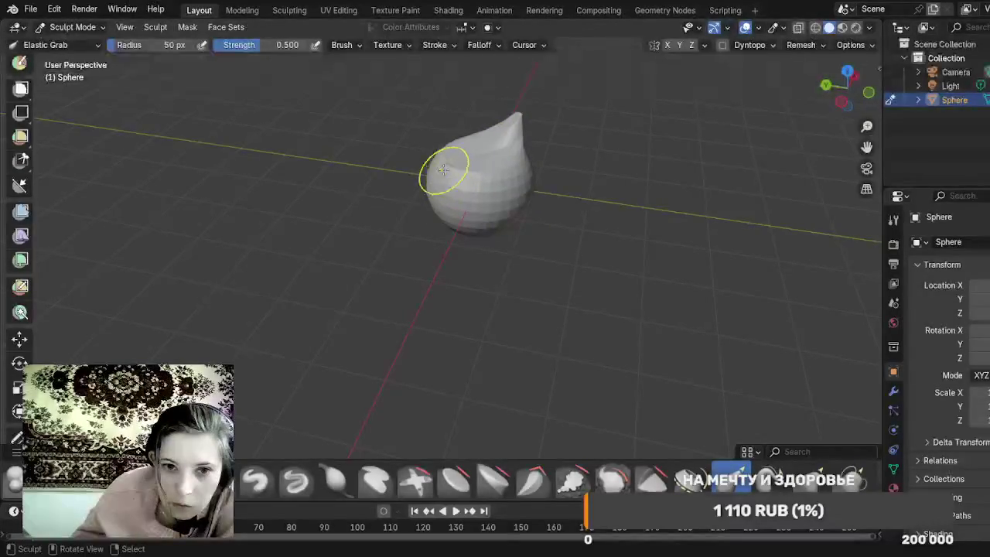
drag(447, 167, 404, 243)
Step: Refine the teardrop's sides and the area beside the tip with Elastic Grab
mouse_move(491, 244)
mouse_down()
mouse_move(534, 265)
mouse_move(610, 265)
mouse_up()
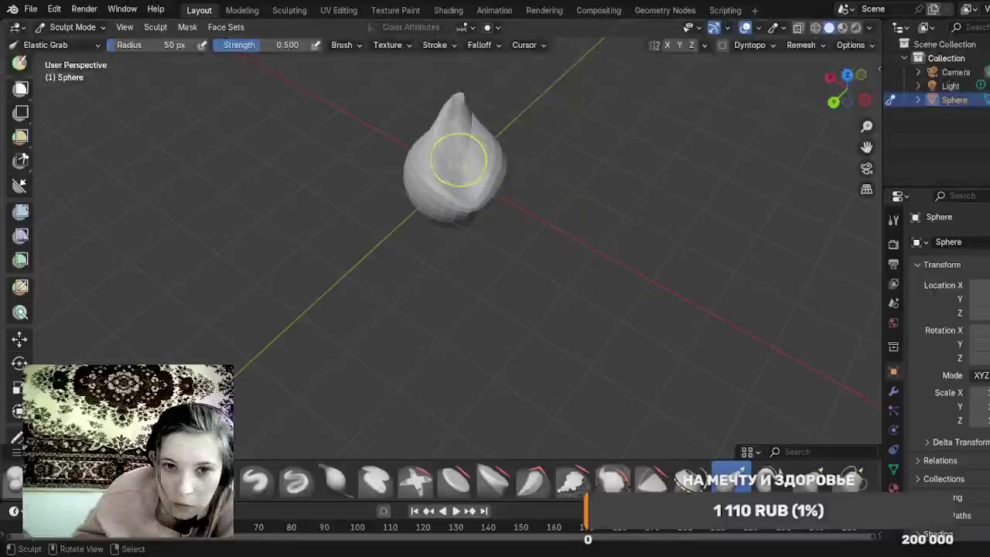
mouse_move(440, 152)
mouse_down()
mouse_move(412, 173)
mouse_move(464, 150)
mouse_move(534, 174)
mouse_up()
drag(449, 180, 427, 206)
drag(482, 173, 518, 191)
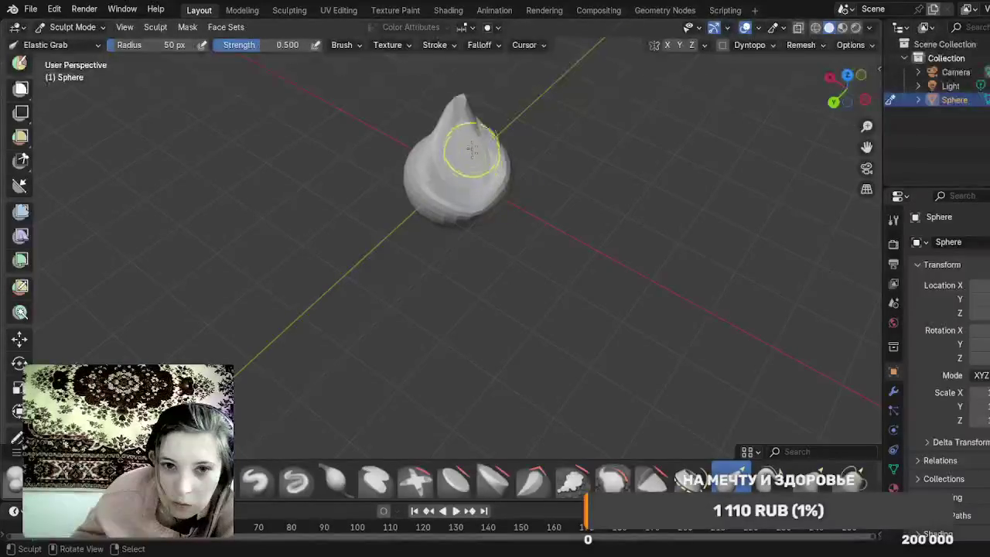
mouse_move(470, 132)
mouse_down()
mouse_move(480, 136)
mouse_move(438, 150)
mouse_up()
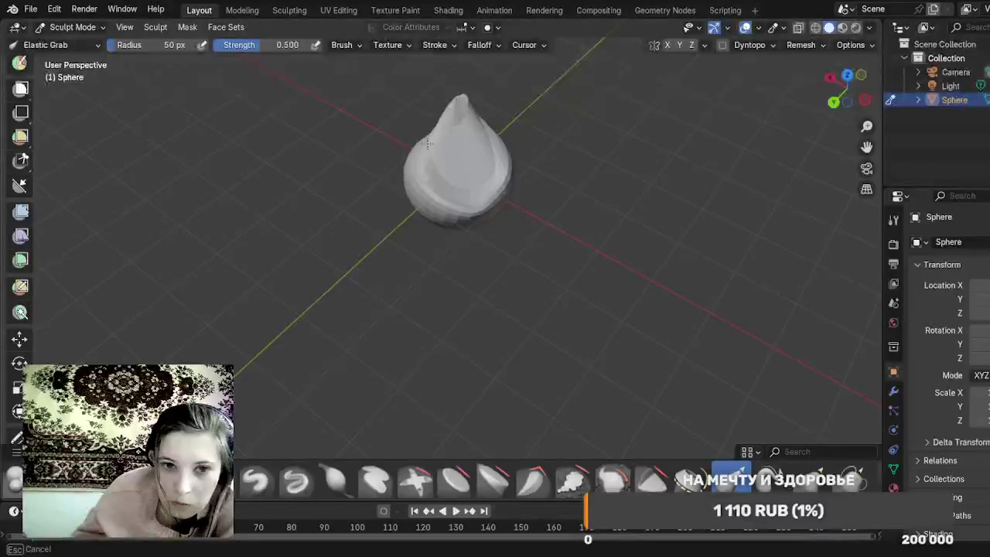
Step: Flatten the sphere's base with Elastic Grab, then delete the sculpted sphere
mouse_move(593, 203)
mouse_down()
mouse_move(615, 172)
mouse_move(593, 119)
mouse_up()
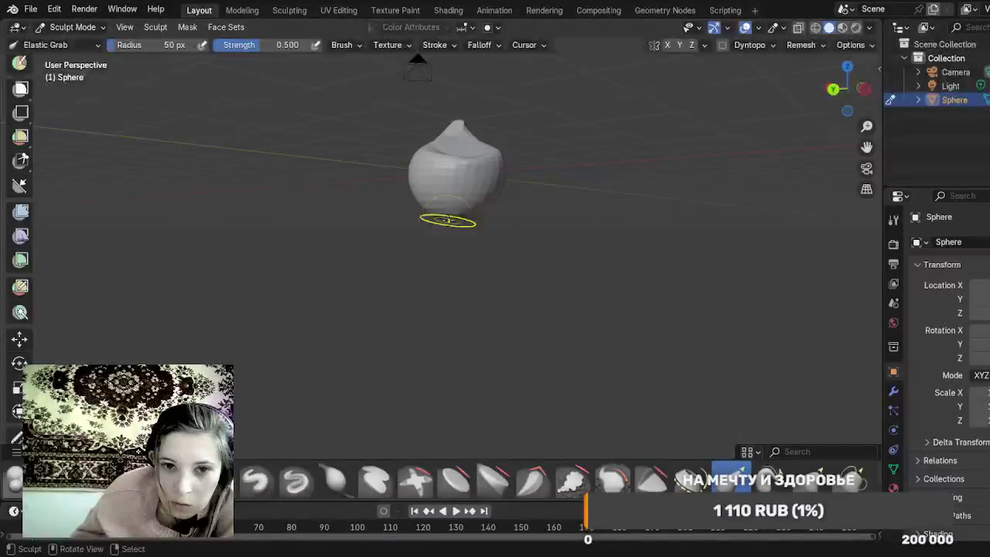
mouse_move(458, 214)
mouse_down()
mouse_move(458, 205)
mouse_move(463, 224)
mouse_move(552, 237)
mouse_move(563, 224)
mouse_up()
drag(416, 215, 424, 205)
mouse_move(490, 243)
mouse_down()
mouse_move(608, 268)
mouse_move(640, 263)
mouse_move(652, 243)
mouse_move(573, 232)
mouse_up()
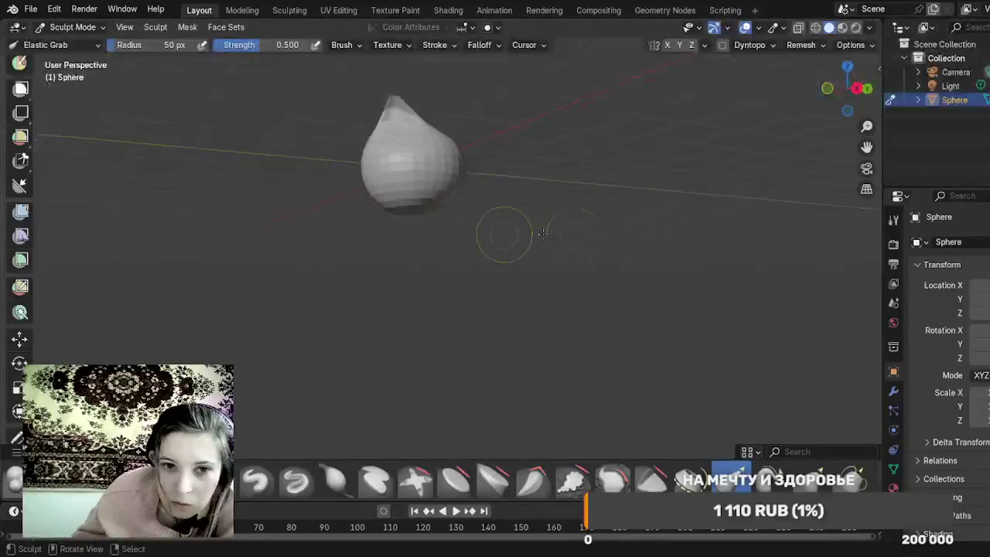
drag(400, 209, 387, 179)
mouse_move(541, 257)
mouse_down()
mouse_move(550, 259)
mouse_move(256, 299)
mouse_move(279, 296)
mouse_up()
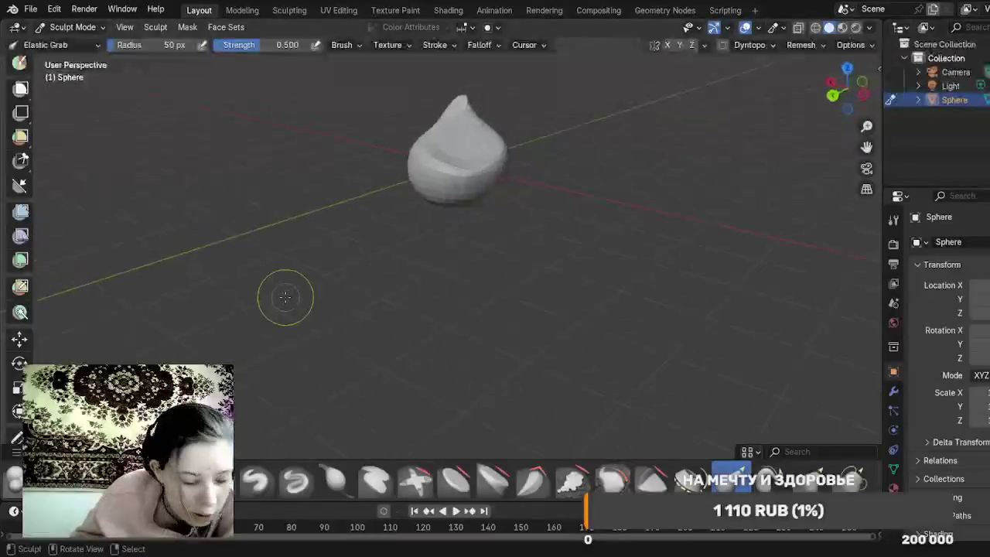
key(Delete)
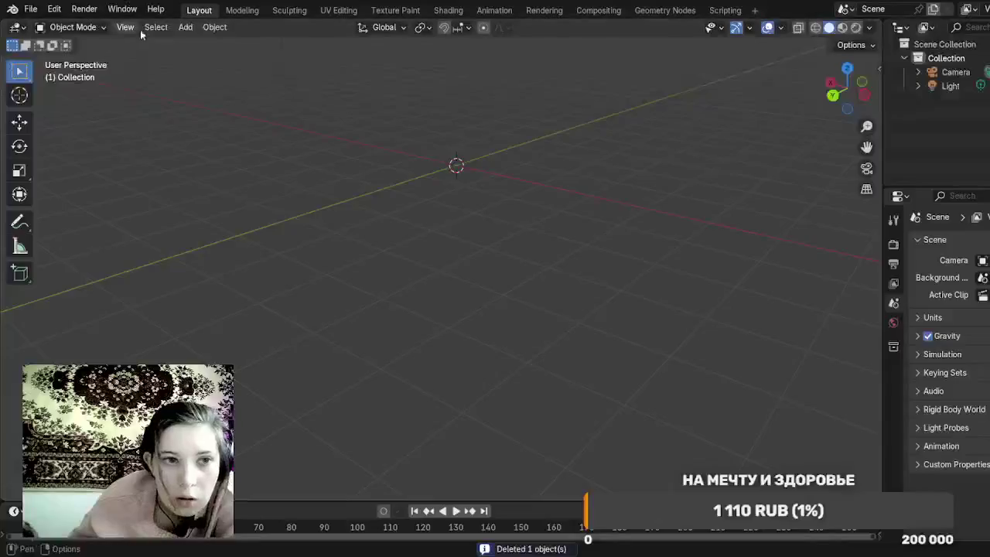
click(179, 27)
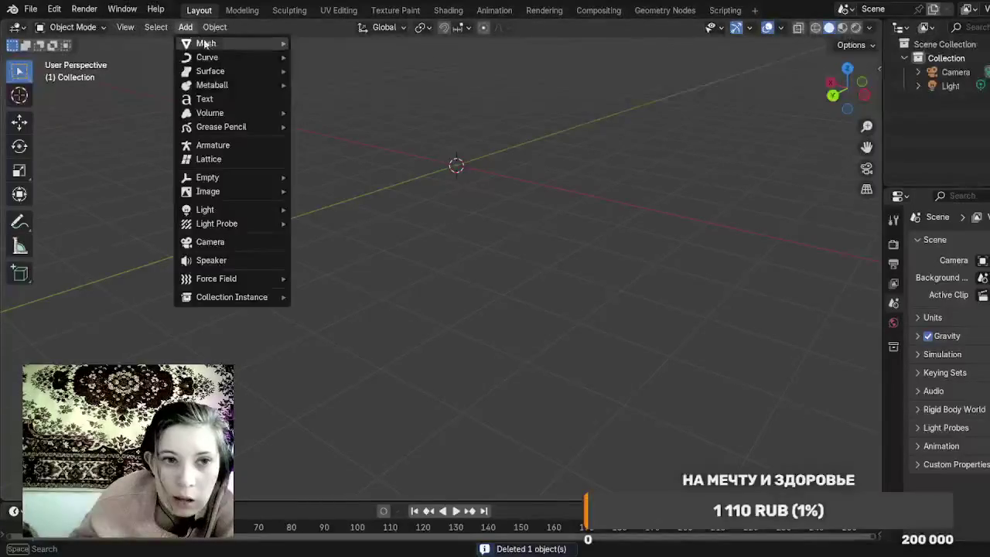
mouse_move(217, 42)
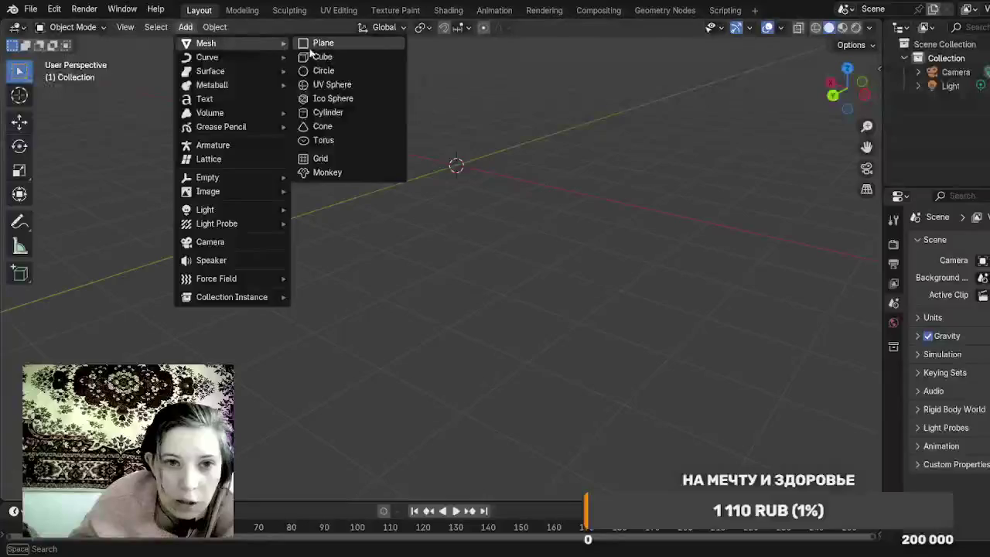
click(357, 114)
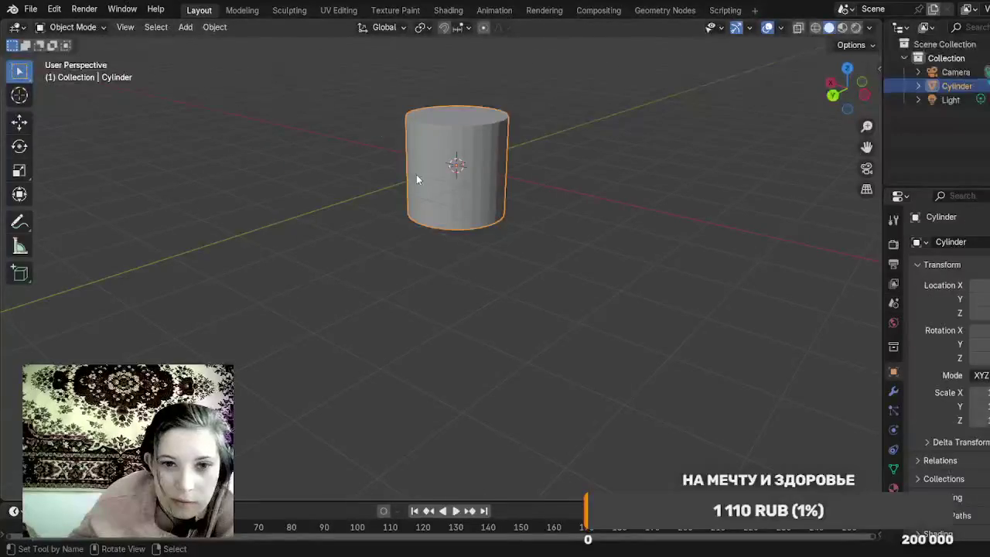
mouse_move(339, 225)
mouse_down()
mouse_move(413, 281)
mouse_move(355, 262)
mouse_up()
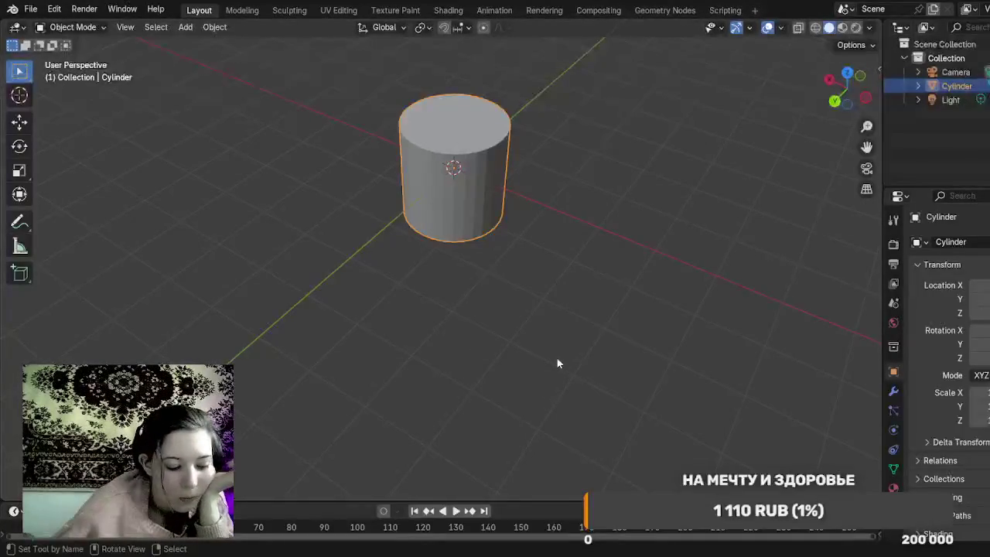
scroll(552, 268, down, 1)
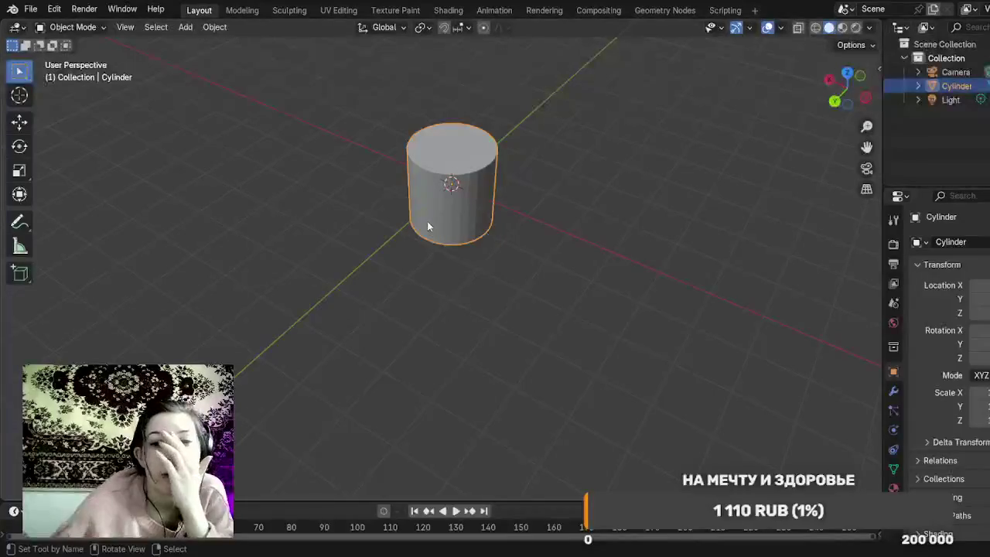
click(83, 27)
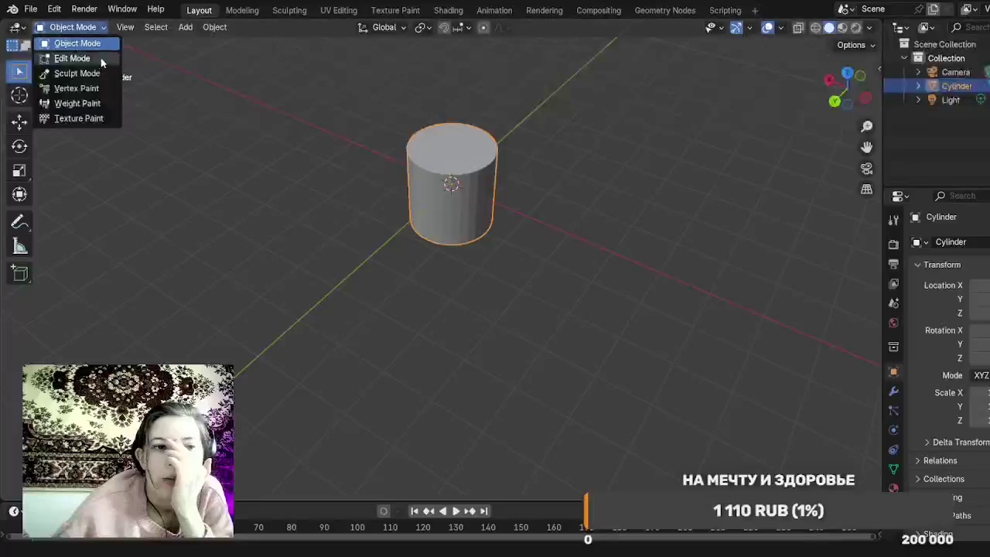
click(101, 60)
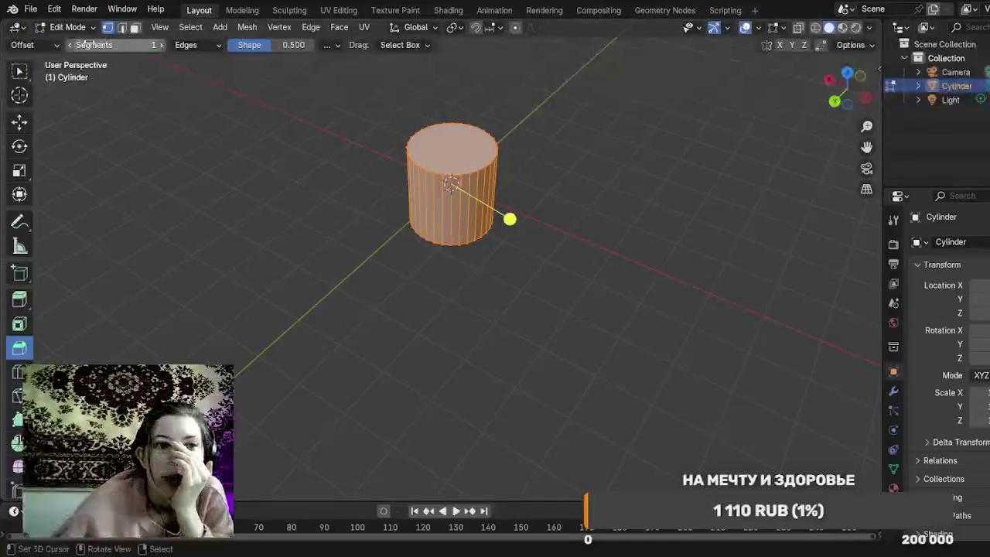
click(77, 28)
click(83, 42)
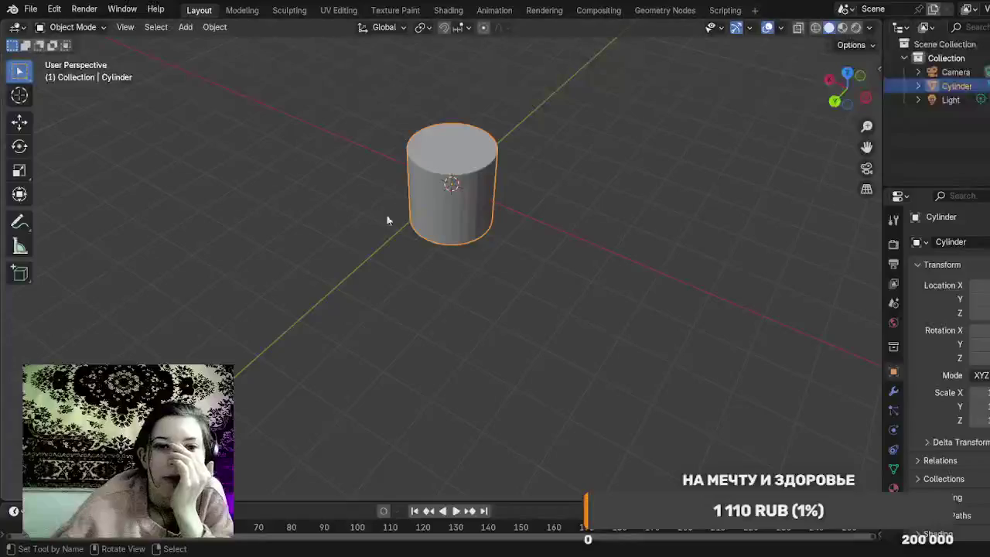
key(Delete)
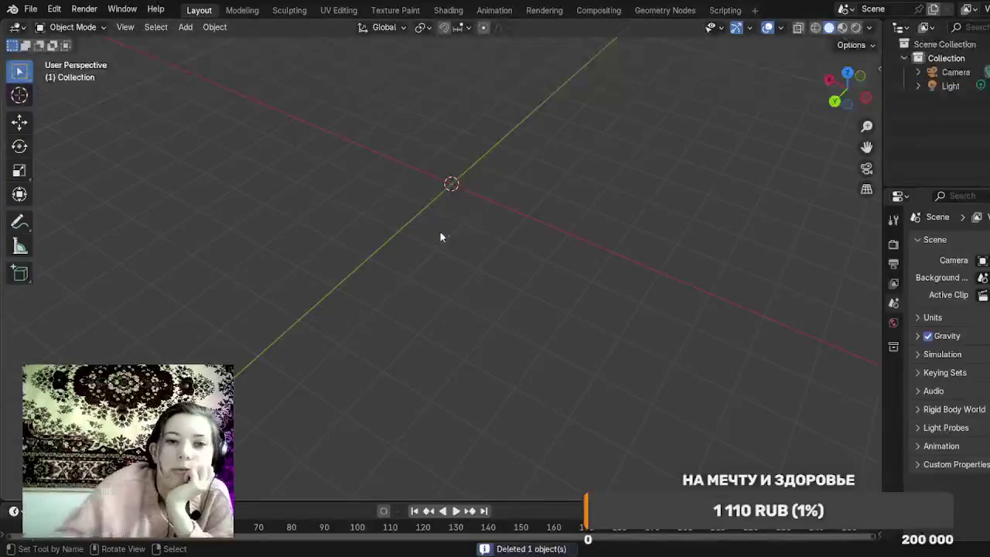
Step: Add a new UV Sphere at the scene centre
click(187, 30)
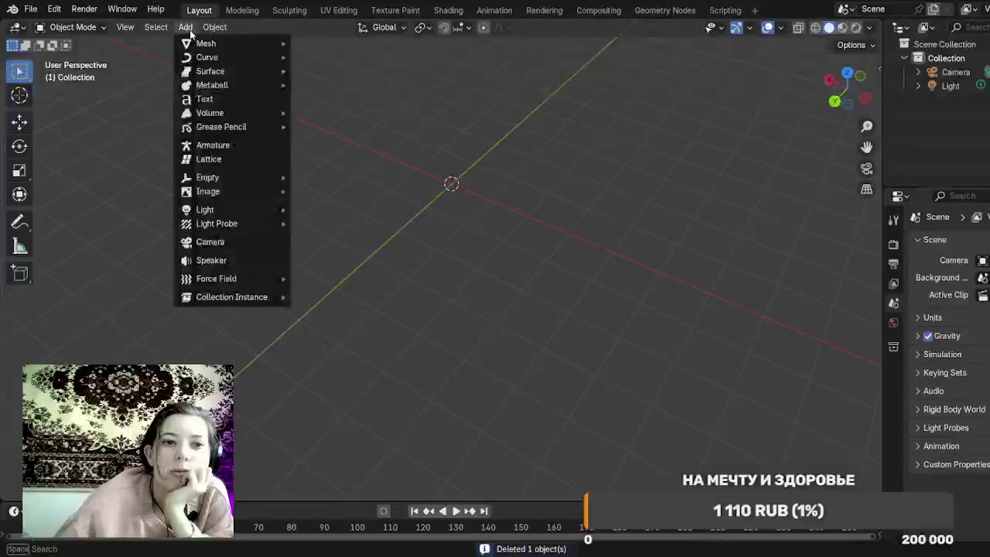
mouse_move(281, 54)
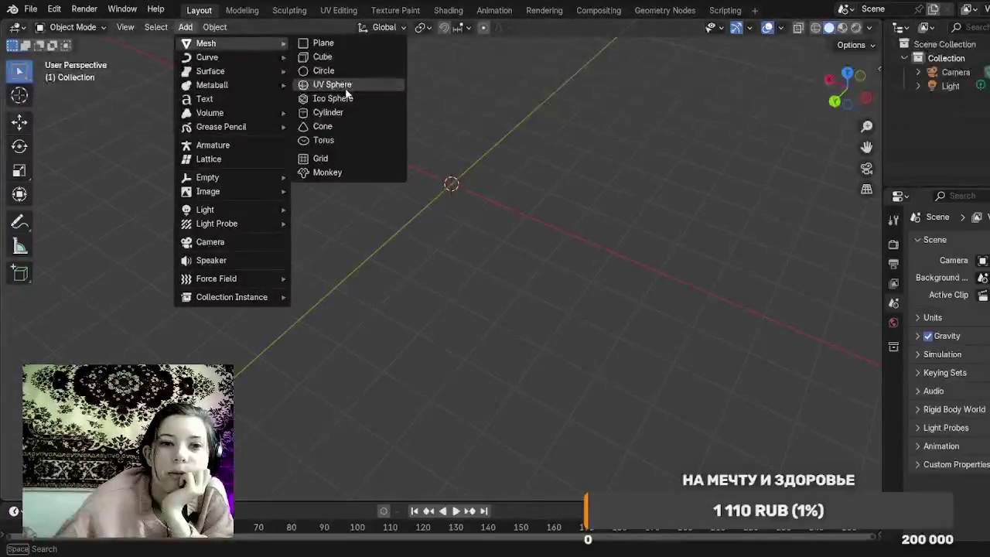
click(347, 86)
mouse_move(526, 222)
mouse_down()
mouse_move(537, 239)
mouse_move(524, 277)
mouse_move(525, 258)
mouse_up()
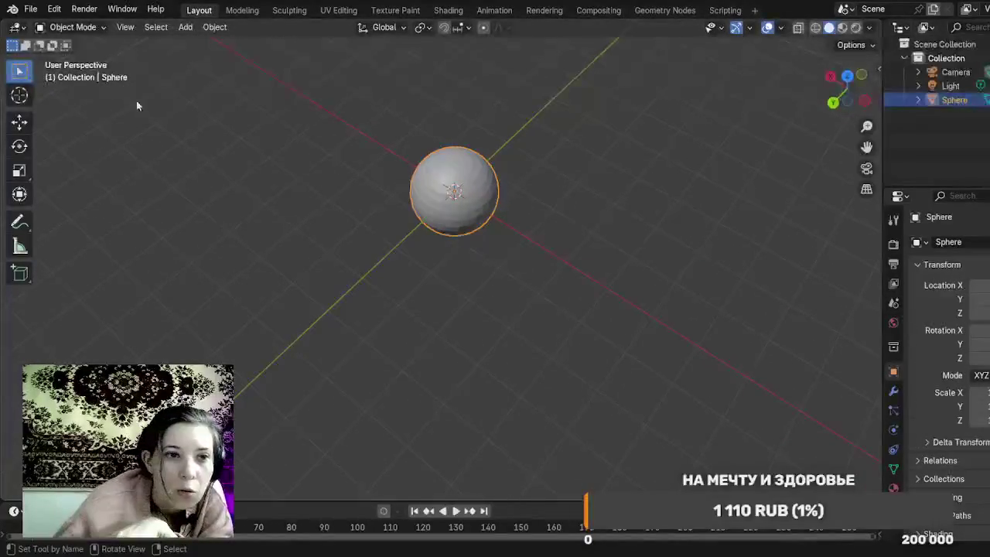
Step: Switch the Sphere to Edit Mode, view its top pole up close, and select the Move tool
click(85, 27)
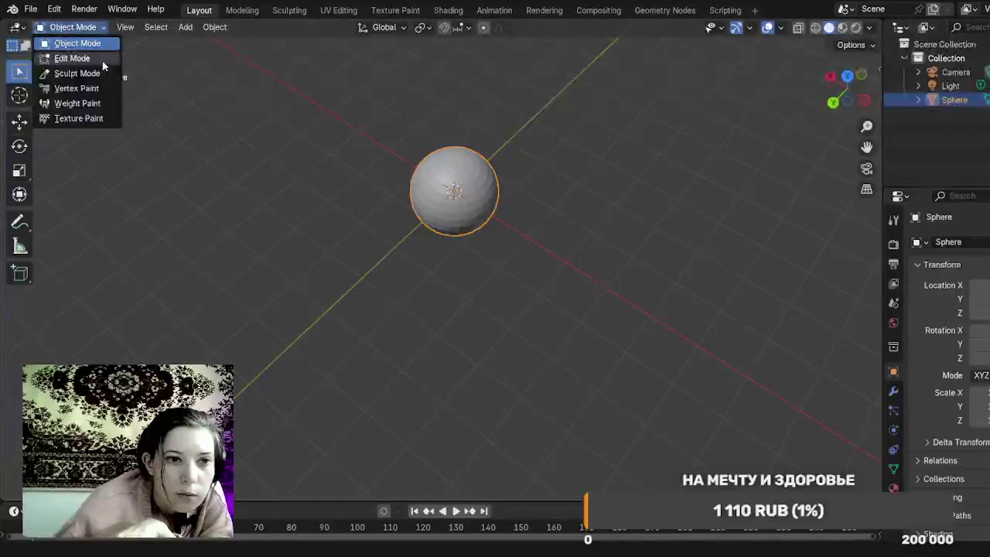
click(89, 58)
mouse_move(606, 321)
mouse_down()
mouse_move(597, 316)
mouse_move(564, 407)
mouse_move(564, 380)
mouse_up()
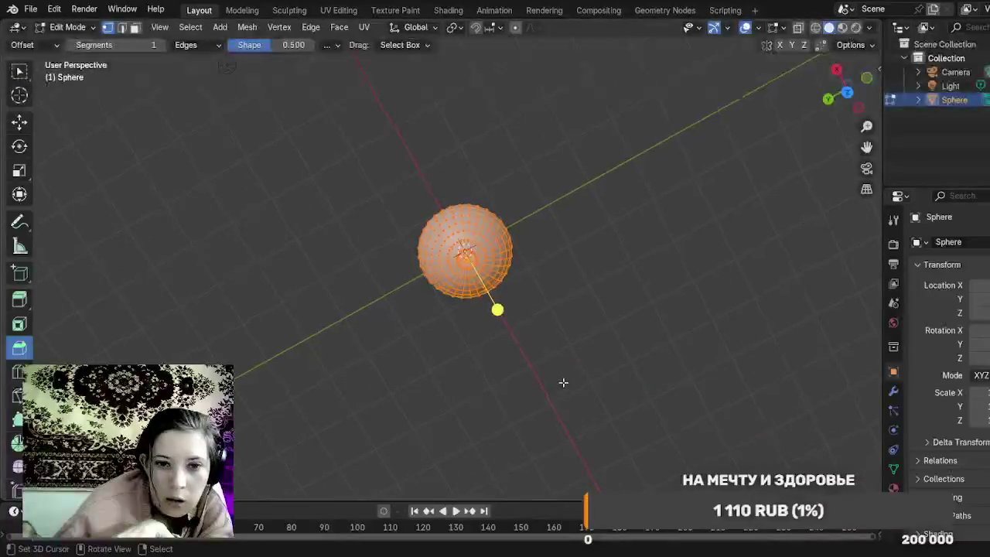
scroll(563, 383, up, 6)
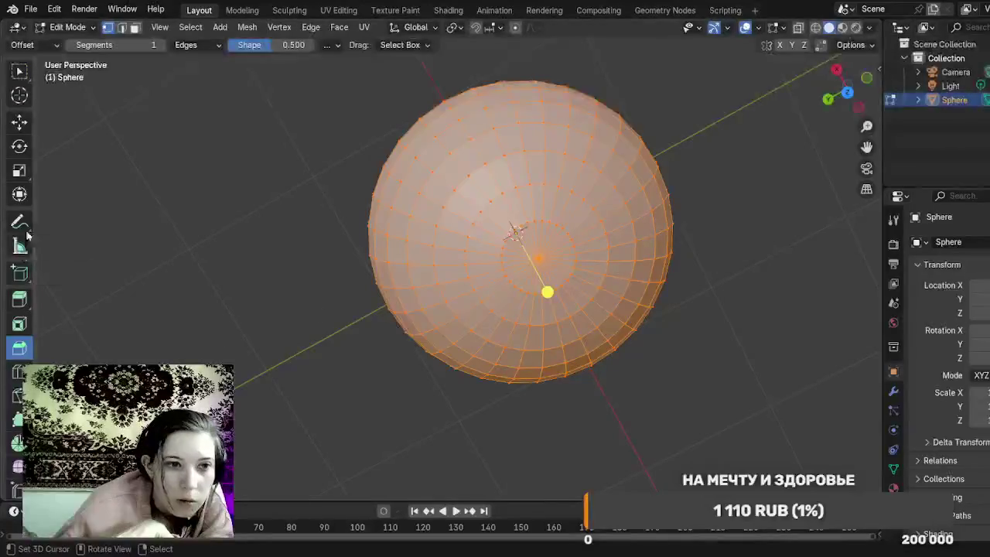
click(22, 123)
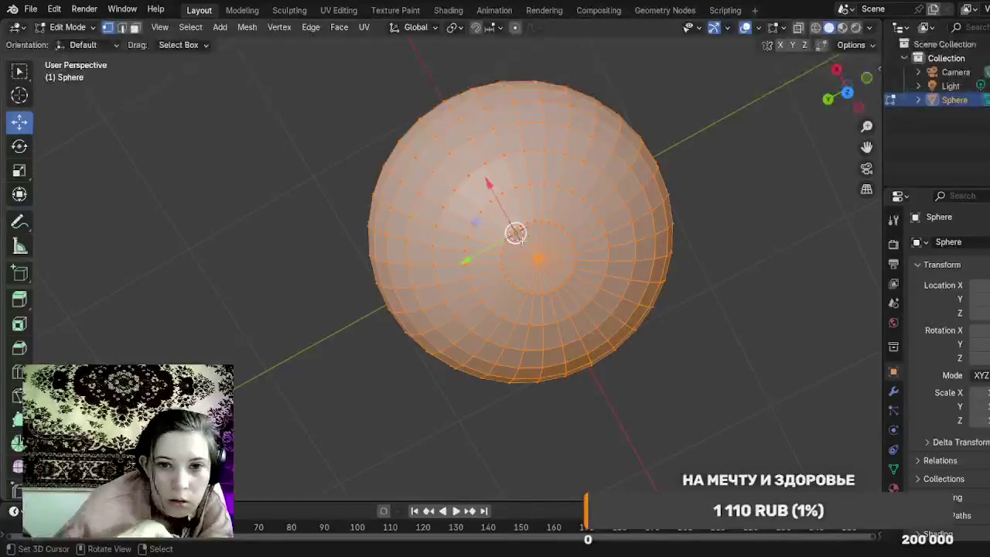
drag(559, 275, 557, 268)
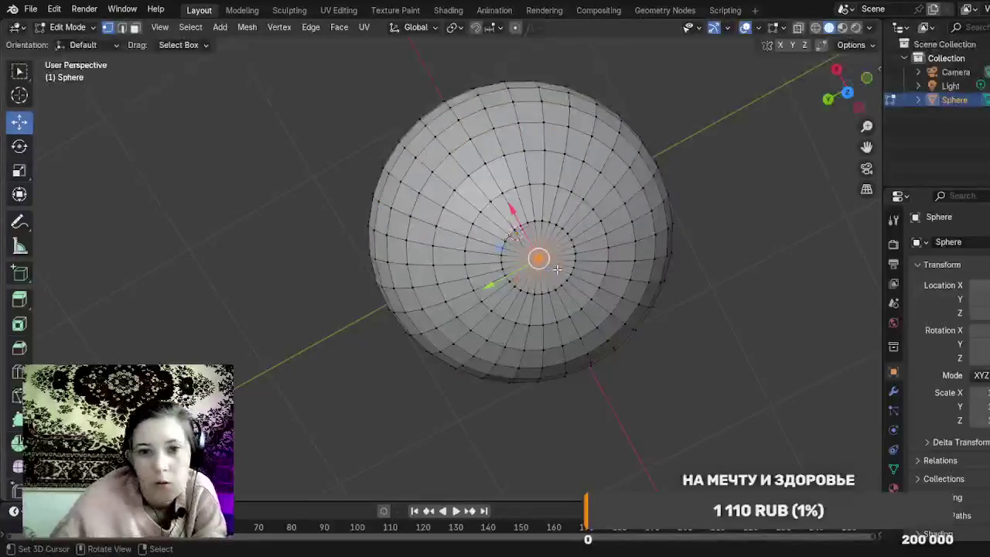
key(ctrl+KP_Add)
key(ctrl+KP_Add)
key(ctrl+KP_Add)
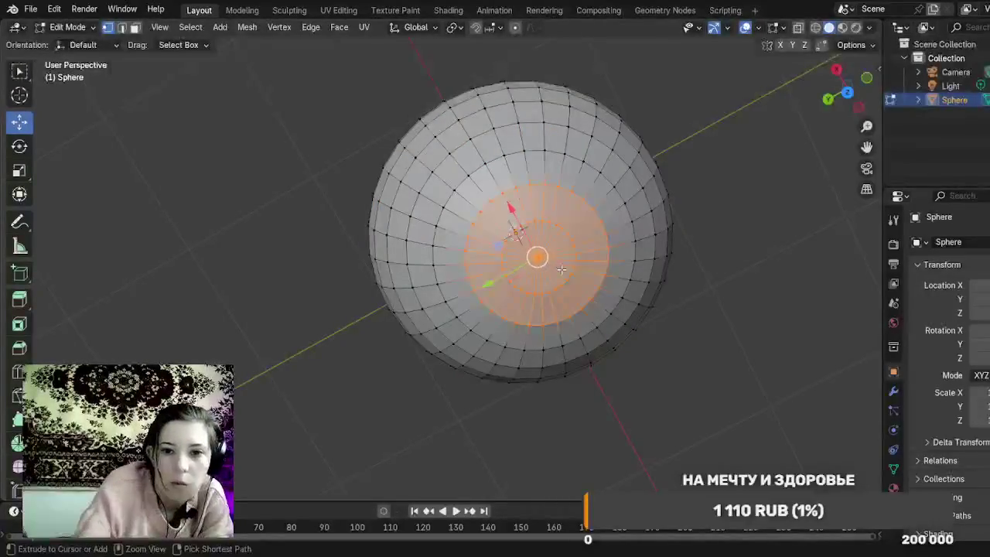
key(ctrl+KP_Add)
key(ctrl+KP_Add)
key(ctrl+KP_Add)
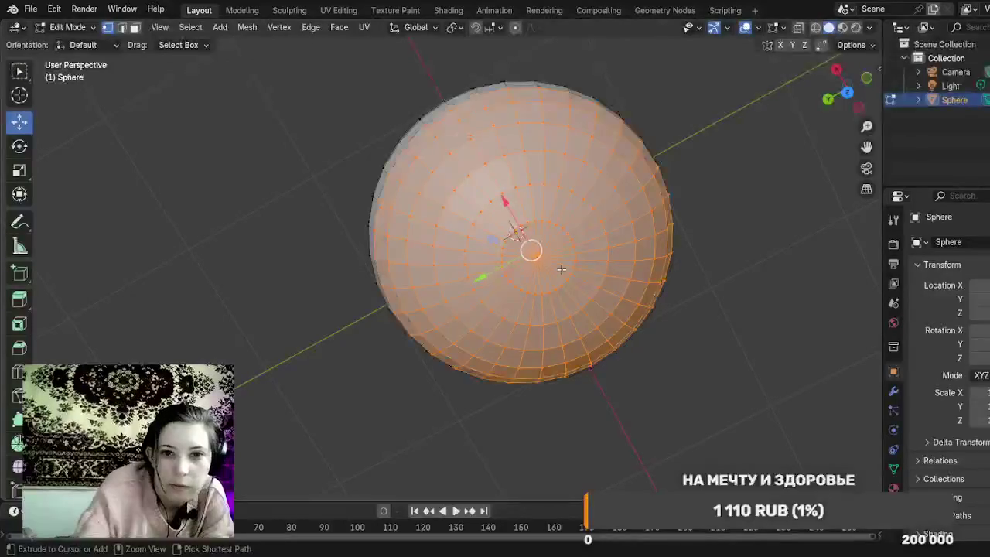
mouse_move(284, 351)
mouse_down()
mouse_move(298, 338)
mouse_move(289, 325)
mouse_move(249, 331)
mouse_move(287, 325)
mouse_up()
scroll(287, 325, down, 4)
mouse_move(406, 358)
mouse_down()
mouse_move(397, 294)
mouse_move(375, 254)
mouse_up()
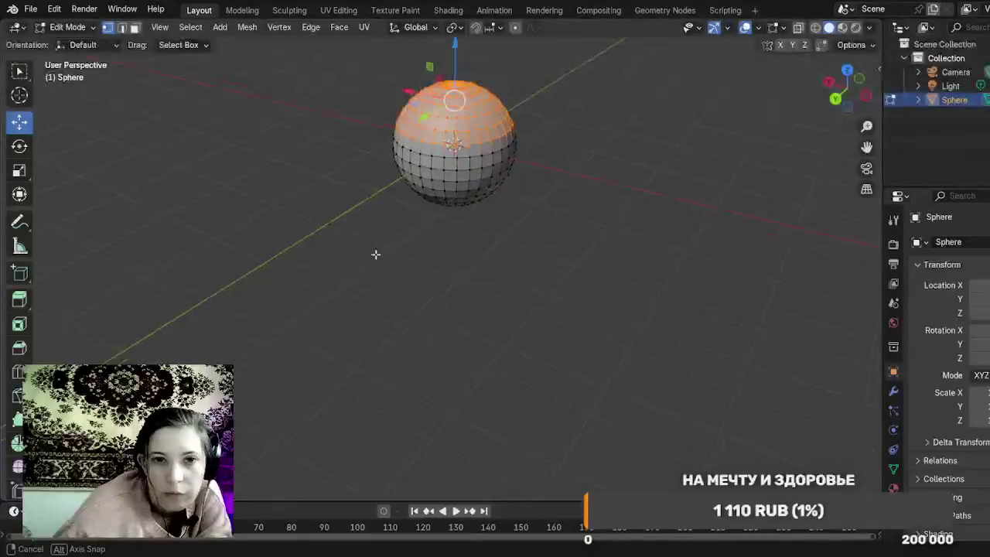
key(ctrl+KP_Add)
key(ctrl+KP_Add)
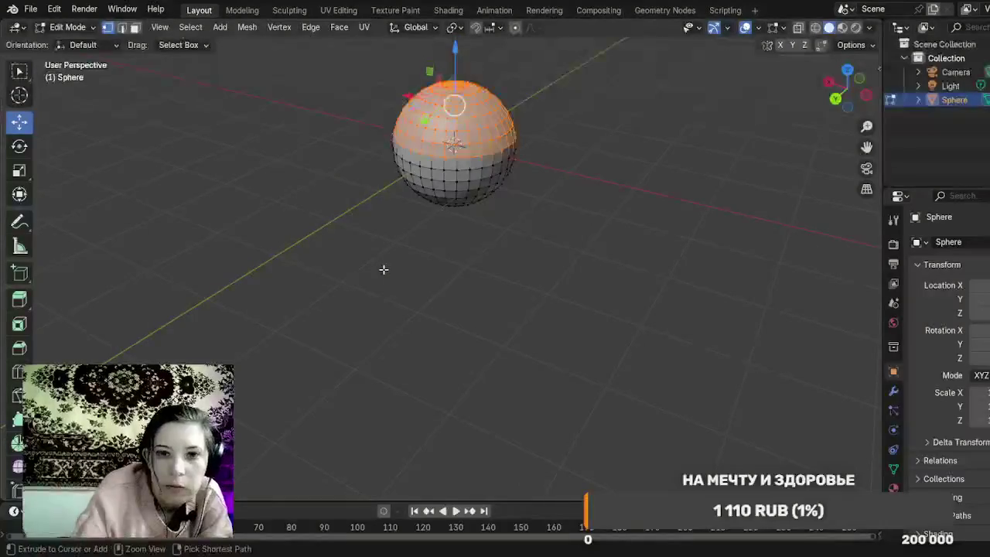
key(ctrl+KP_Add)
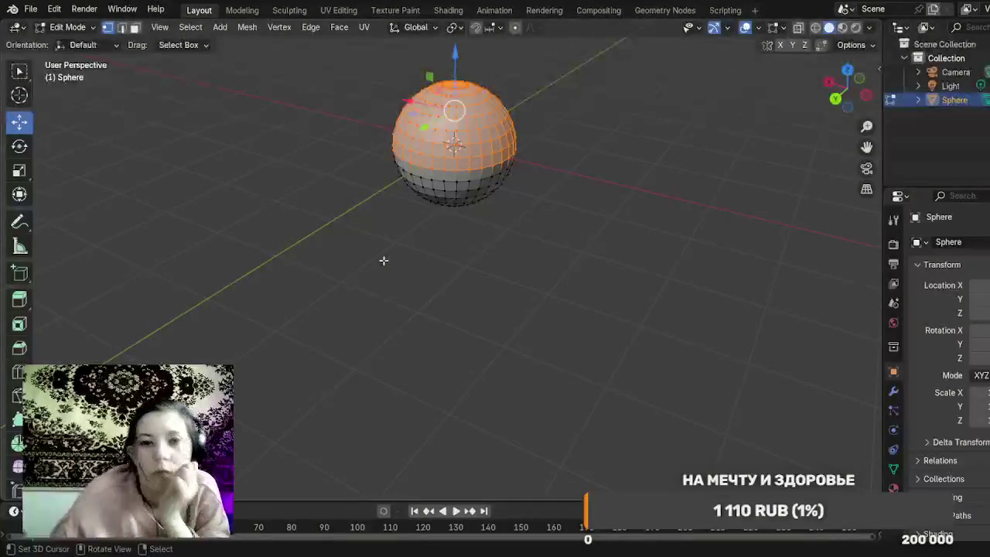
mouse_move(458, 48)
mouse_down()
mouse_move(454, 23)
mouse_move(453, 492)
mouse_move(453, 474)
mouse_up()
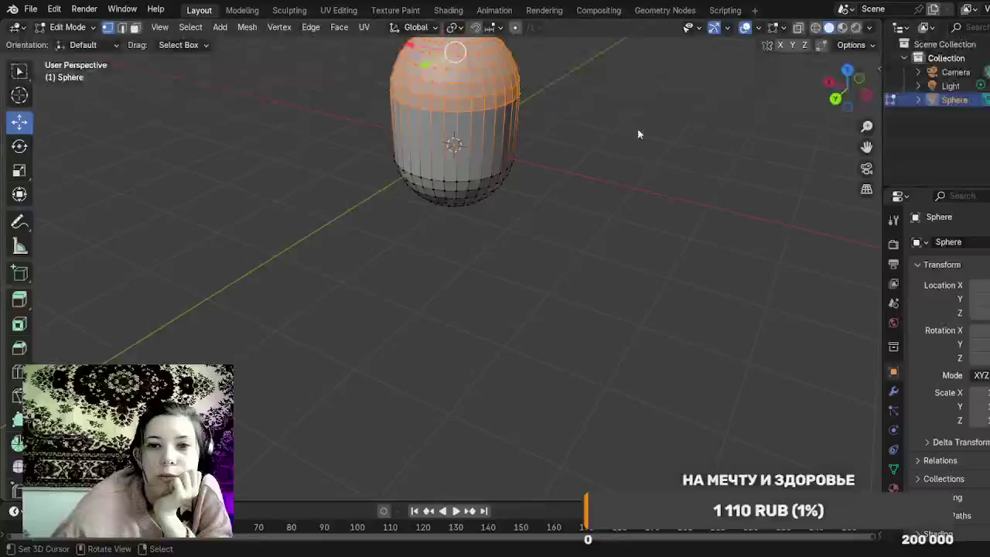
drag(721, 206, 621, 191)
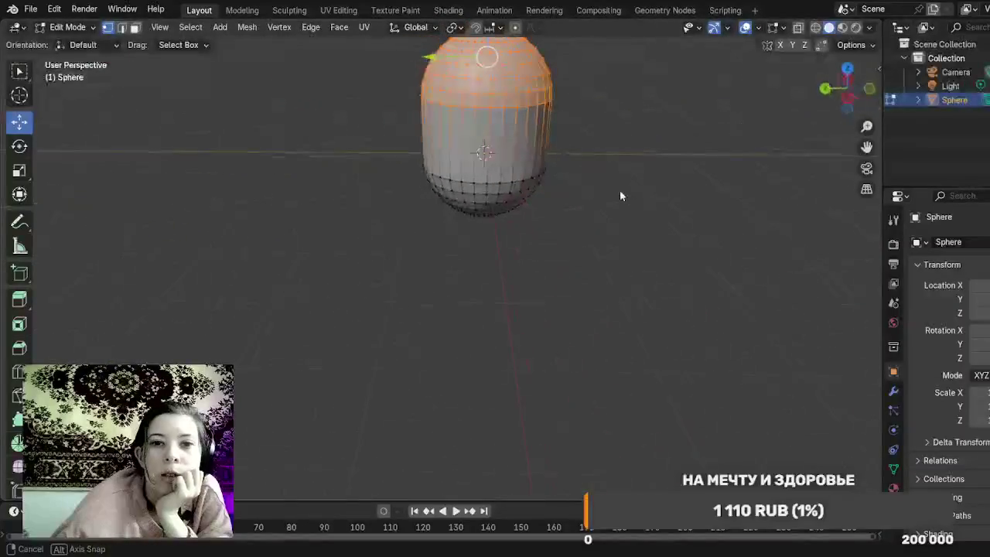
scroll(637, 198, down, 2)
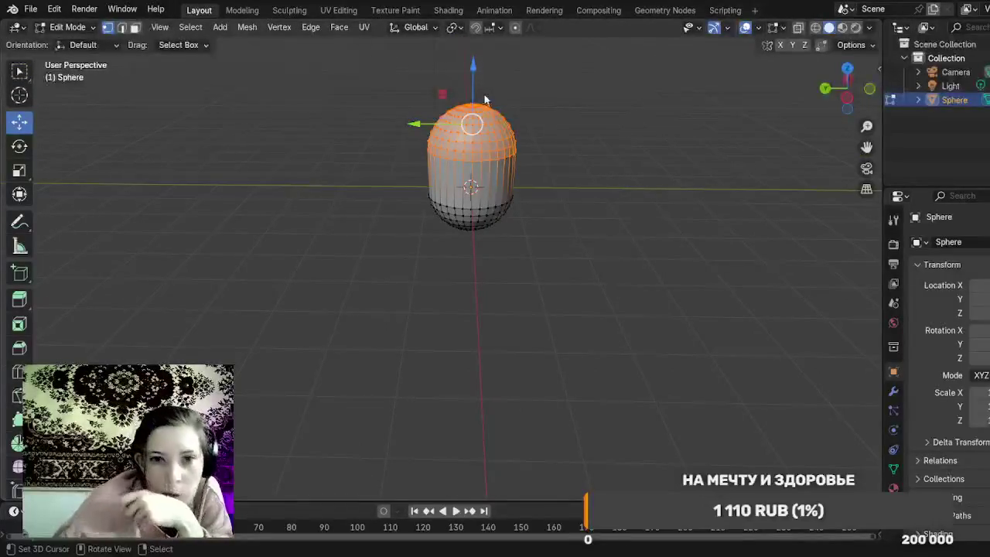
drag(473, 72, 481, 93)
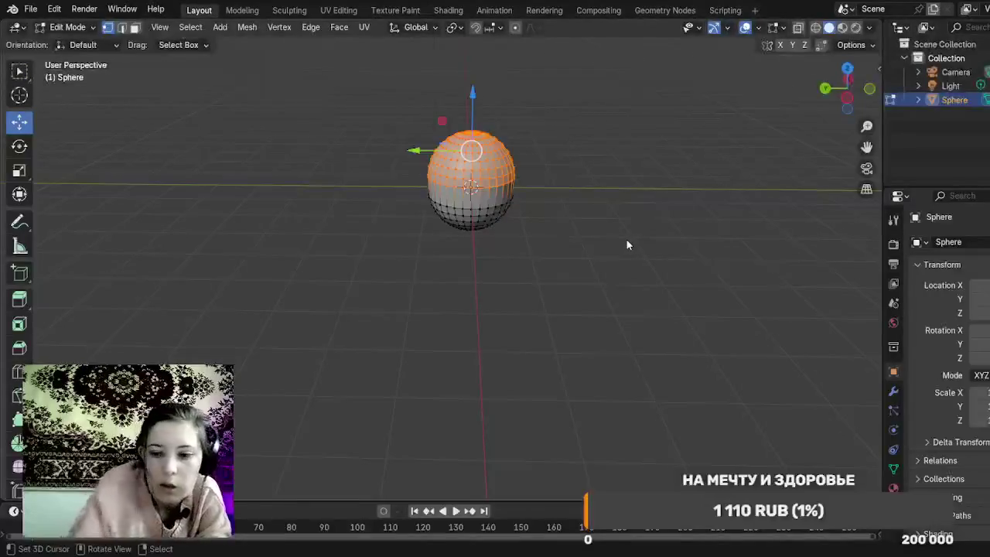
Step: Shrink the top-cap selection ring by ring with Ctrl+Numpad−, raising each smaller cap slightly
key(ctrl+KP_Subtract)
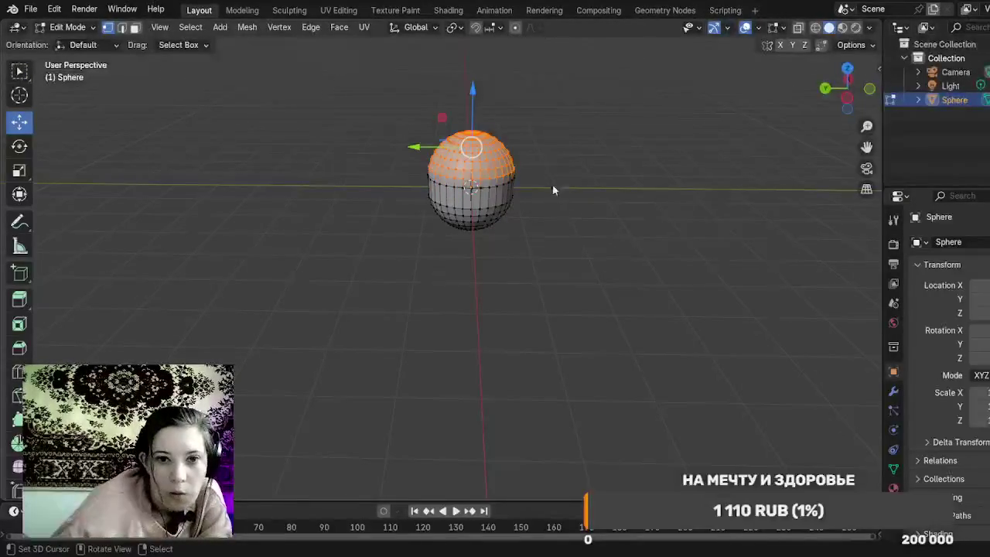
drag(468, 95, 469, 91)
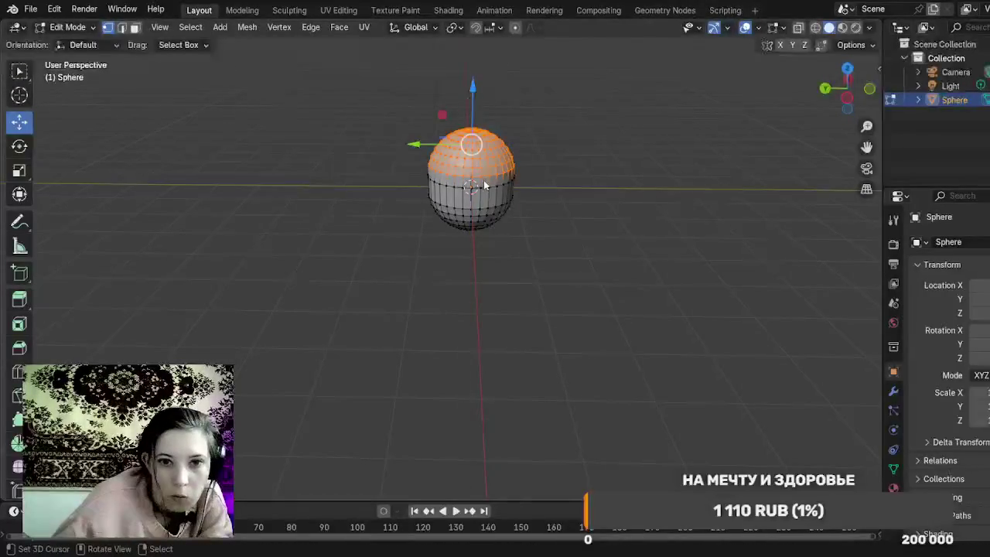
scroll(484, 184, up, 2)
mouse_move(866, 147)
mouse_down()
mouse_move(855, 236)
mouse_move(844, 249)
mouse_up()
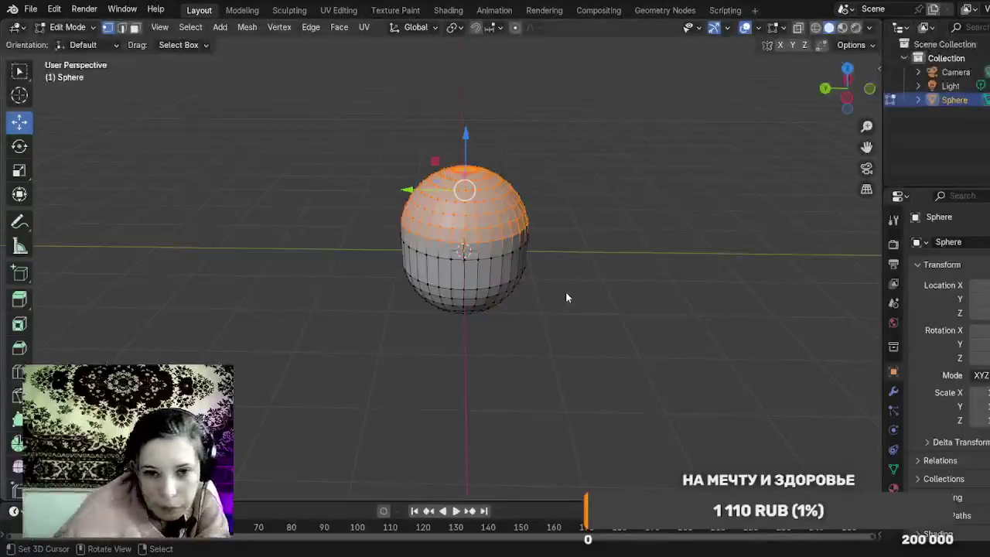
drag(566, 291, 560, 280)
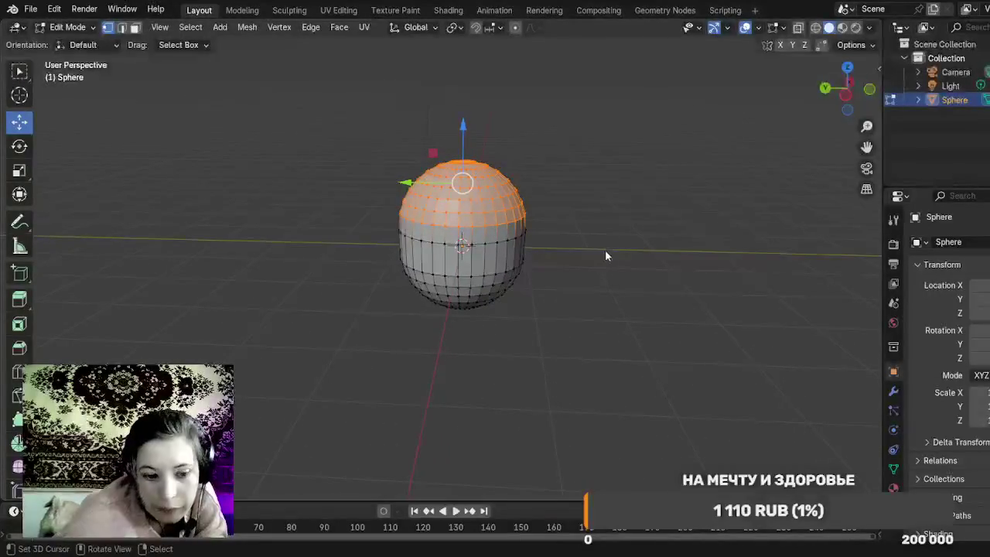
key(ctrl+KP_Subtract)
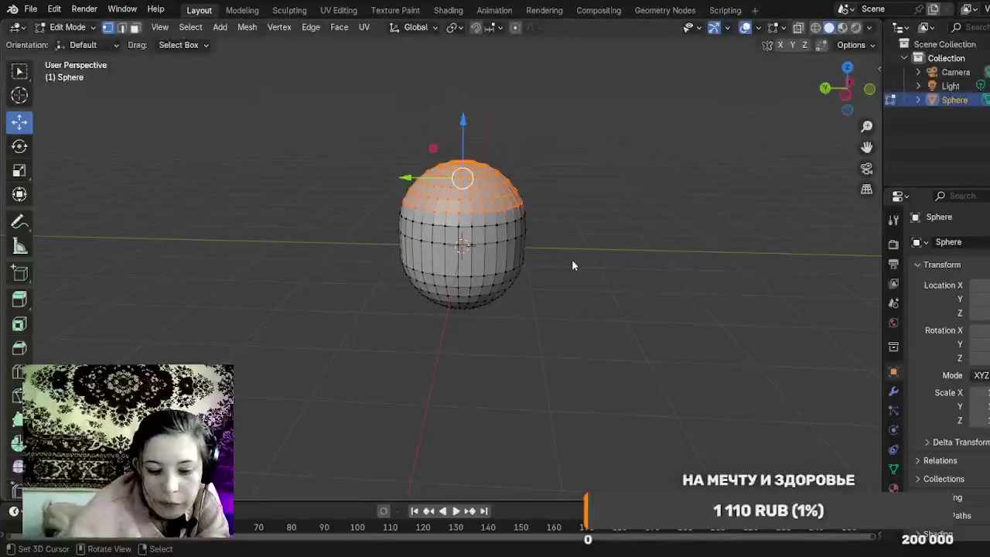
drag(464, 127, 462, 120)
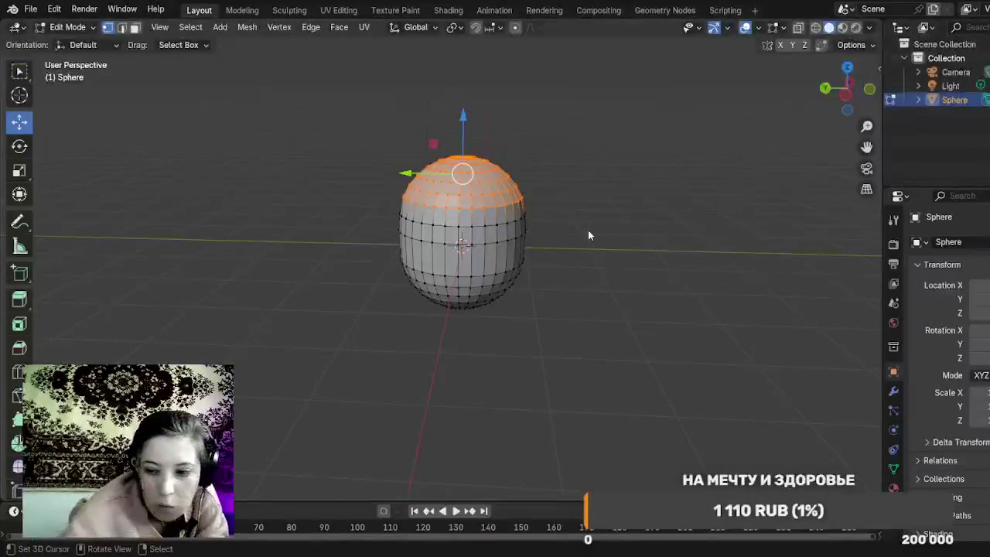
key(ctrl+KP_Subtract)
drag(464, 116, 466, 115)
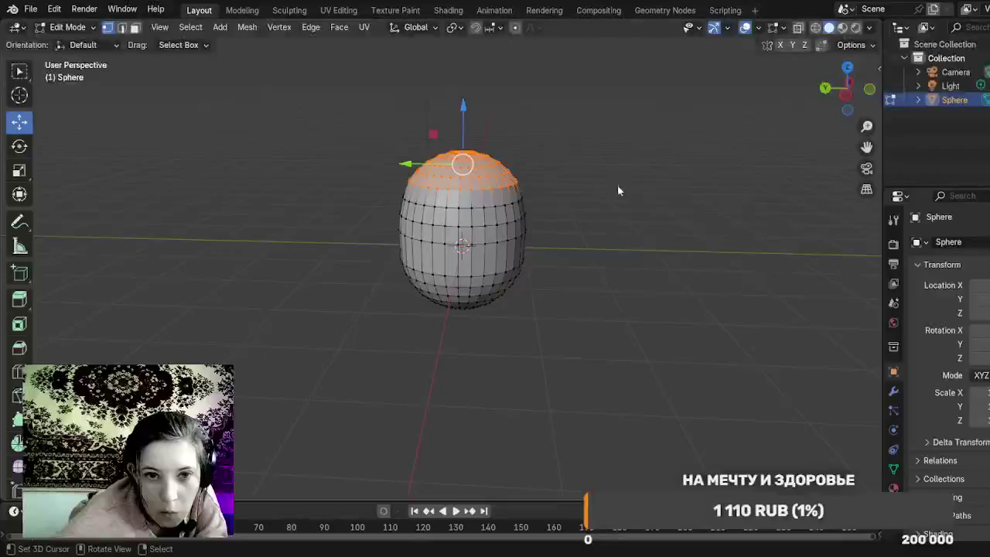
key(ctrl+KP_Subtract)
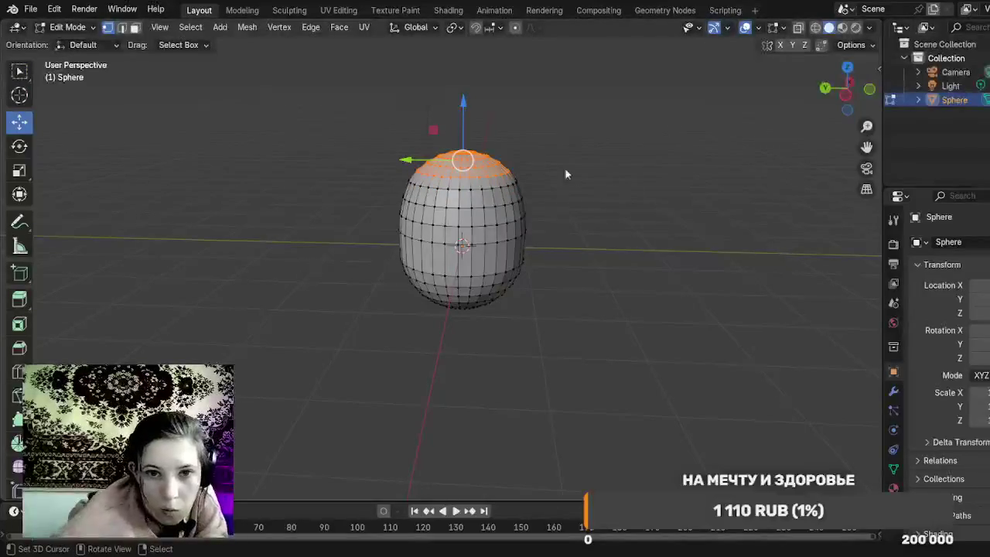
drag(462, 116, 465, 109)
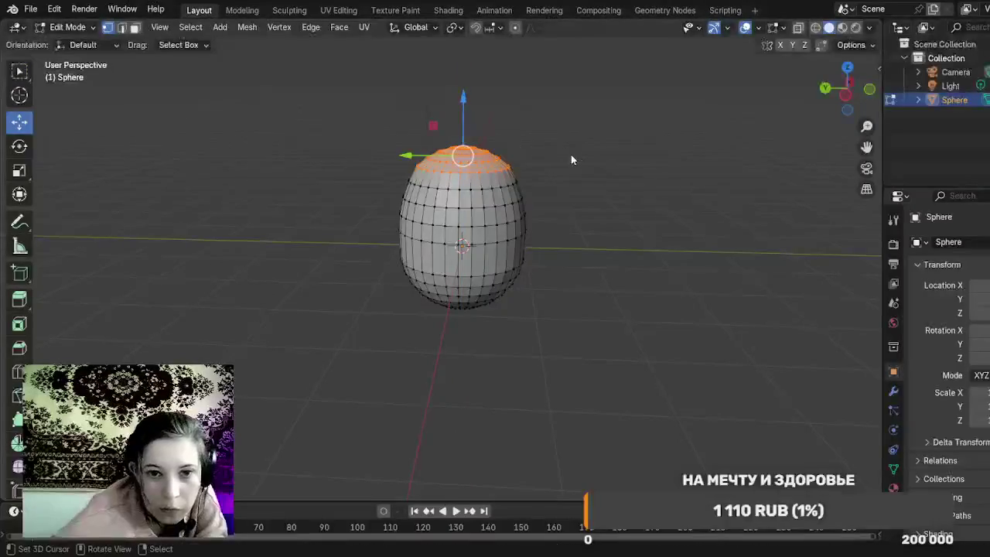
Step: Raise the topmost rings and the pole vertex to narrow the egg's tip
key(ctrl+KP_Subtract)
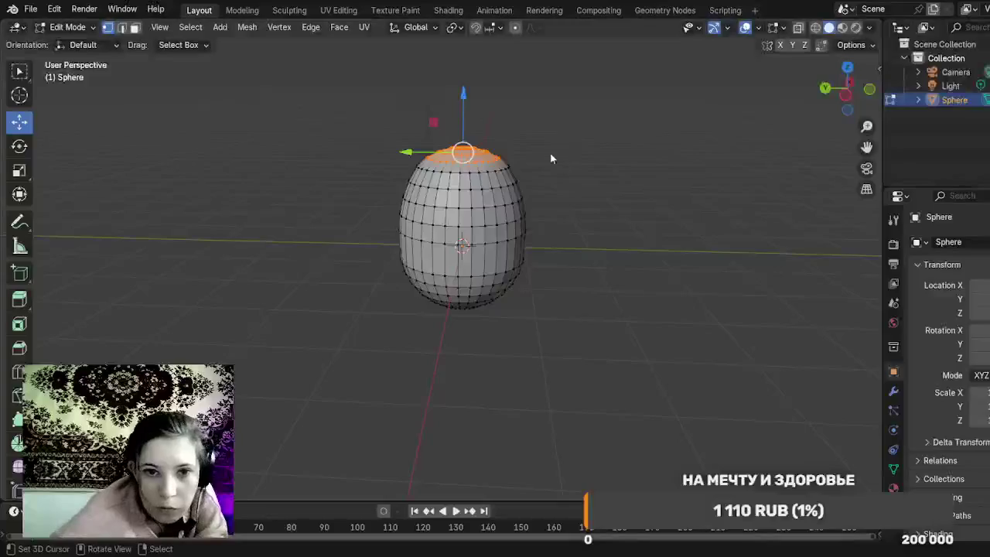
drag(469, 113, 469, 99)
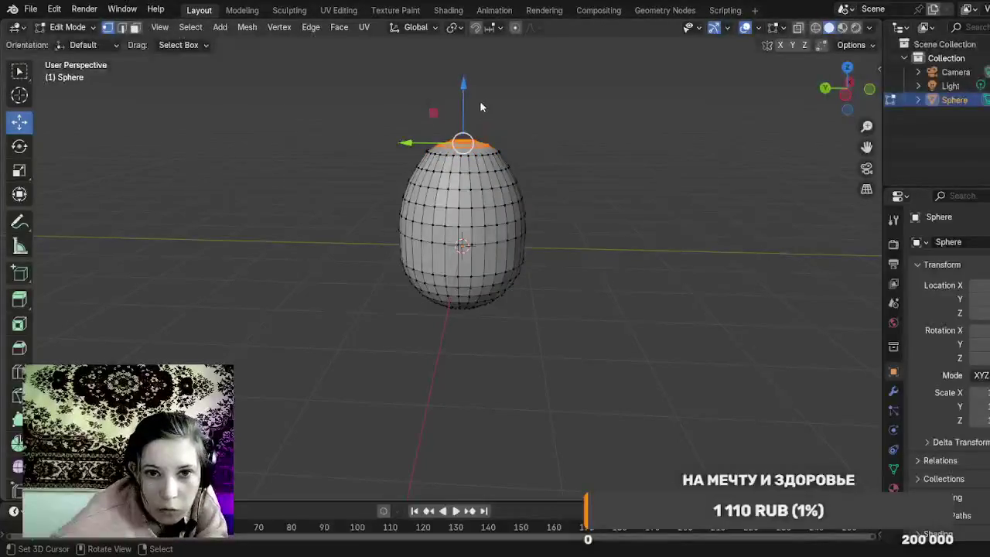
drag(468, 107, 475, 100)
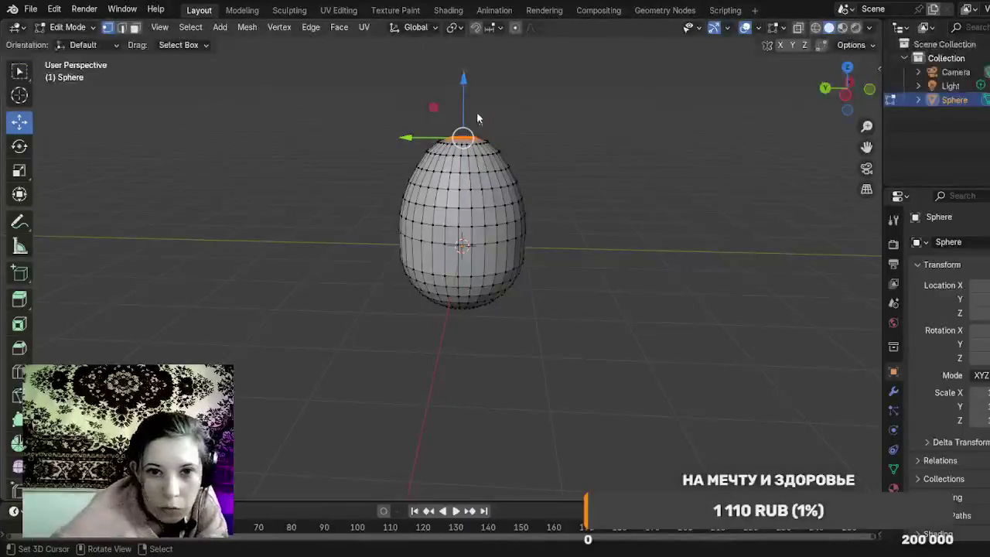
drag(464, 108, 464, 106)
key(ctrl+z)
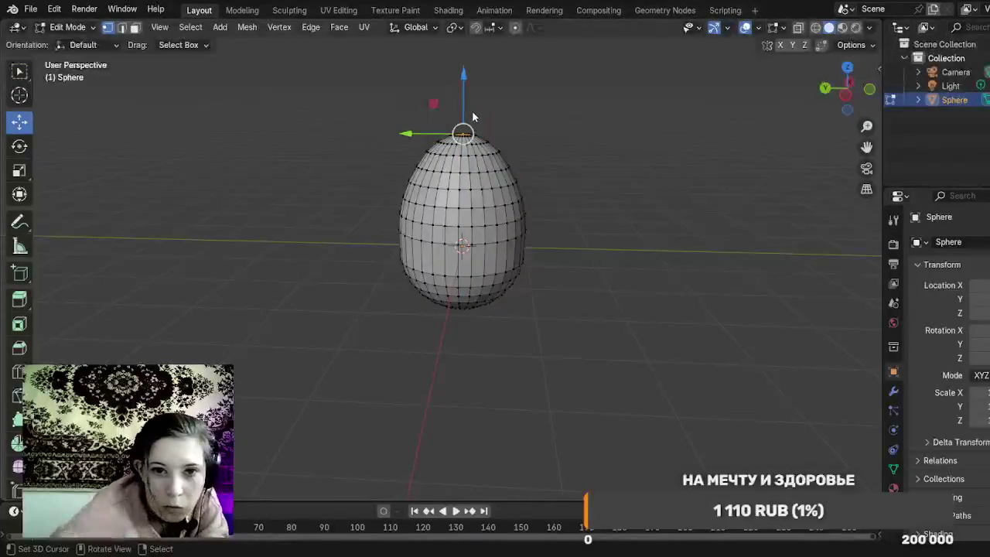
drag(462, 109, 464, 106)
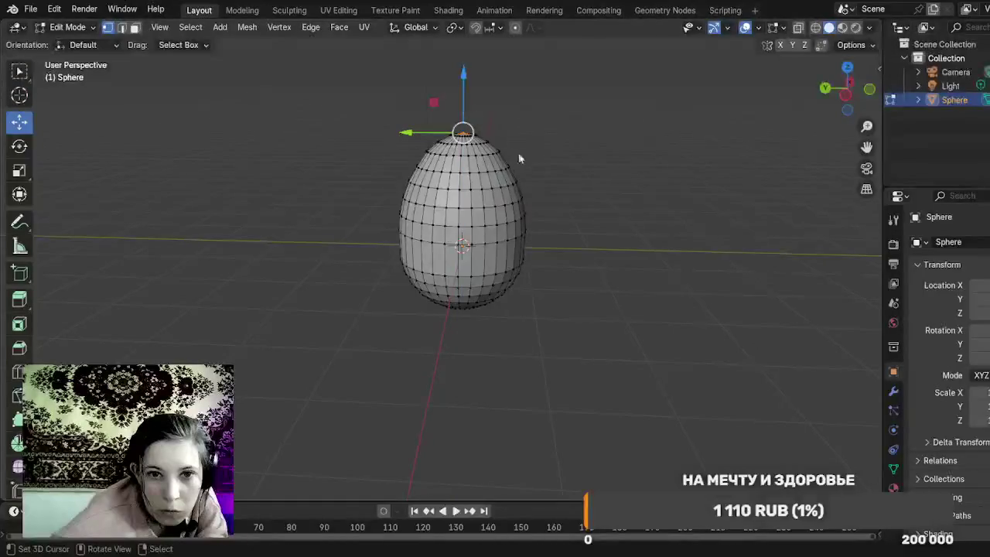
Step: Deselect the top vertex and pan and orbit to frame the finished egg
scroll(523, 189, up, 3)
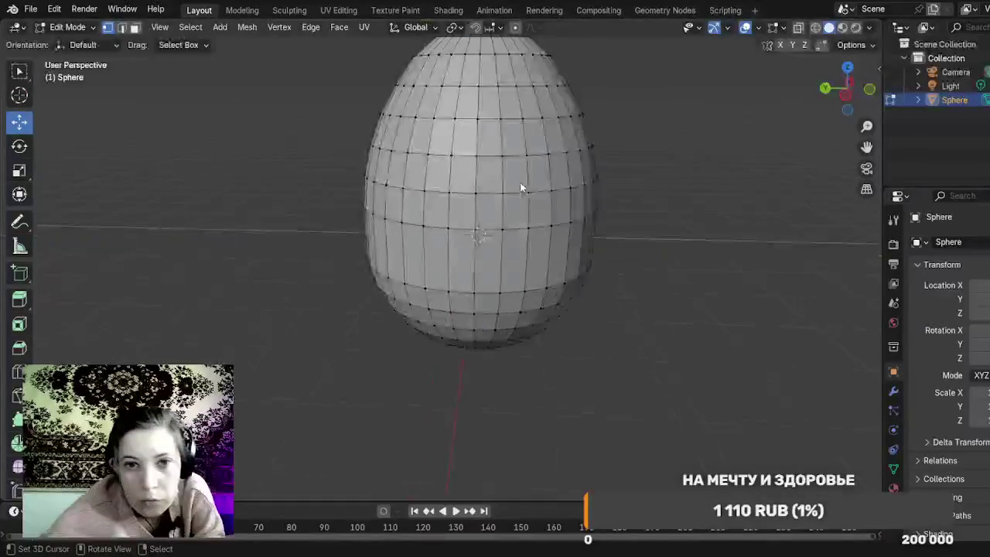
drag(866, 146, 844, 231)
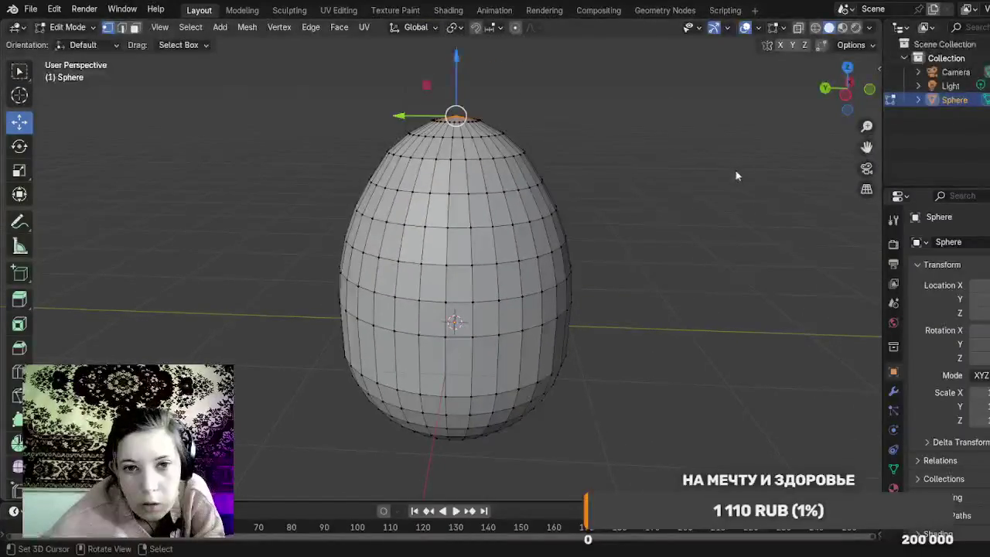
mouse_move(669, 195)
mouse_down()
mouse_move(658, 288)
mouse_move(681, 229)
mouse_move(667, 178)
mouse_move(668, 188)
mouse_up()
click(681, 225)
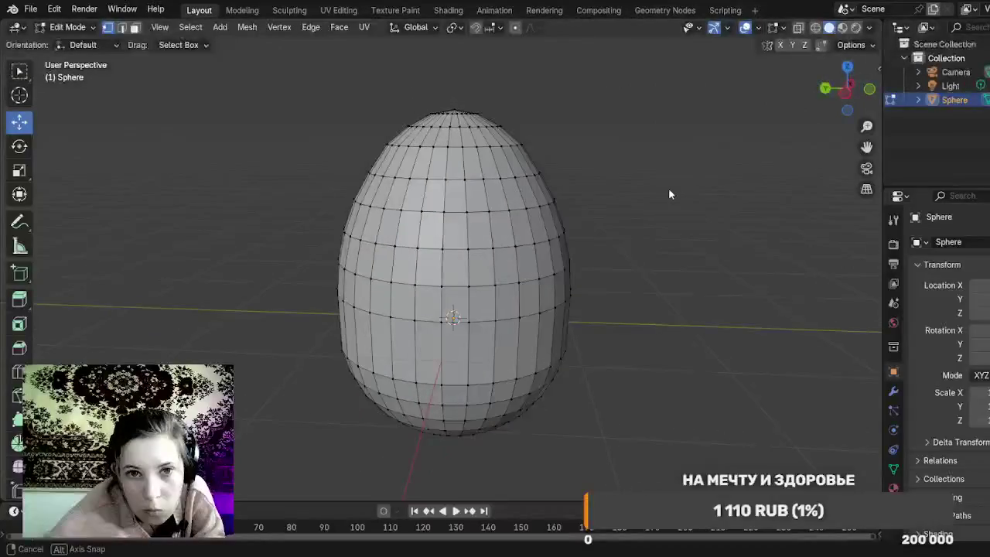
scroll(668, 188, up, 2)
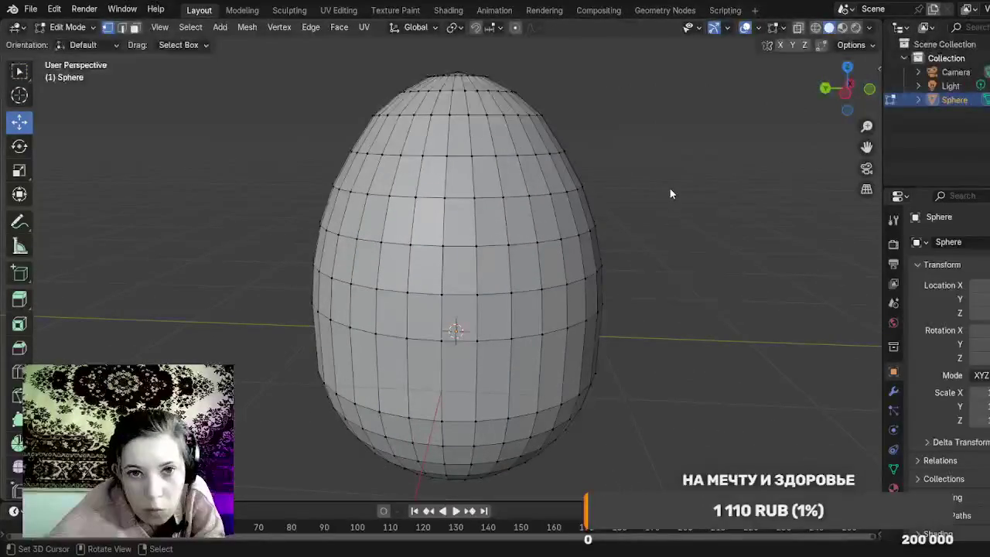
scroll(670, 191, down, 2)
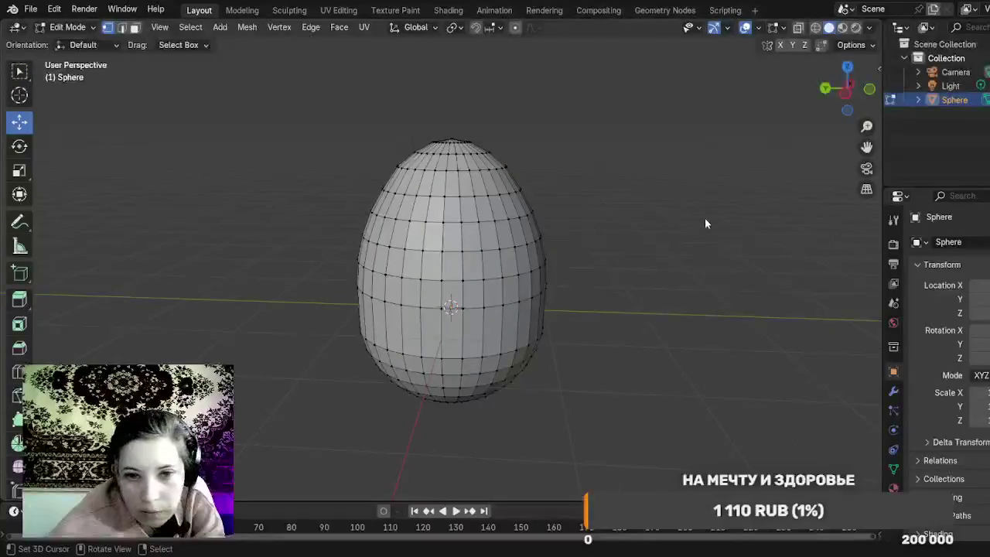
drag(867, 147, 877, 108)
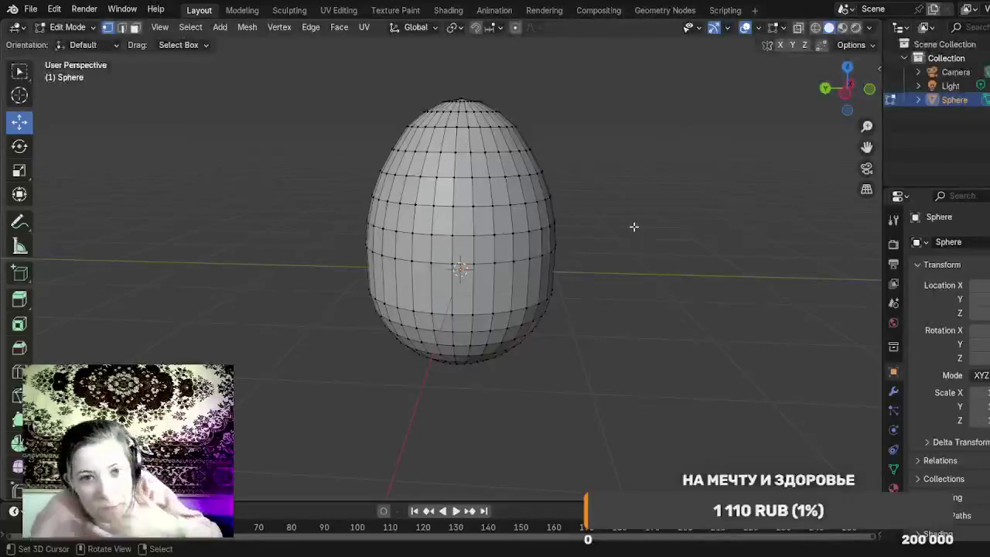
mouse_move(632, 225)
mouse_down()
mouse_move(629, 266)
mouse_move(641, 253)
mouse_up()
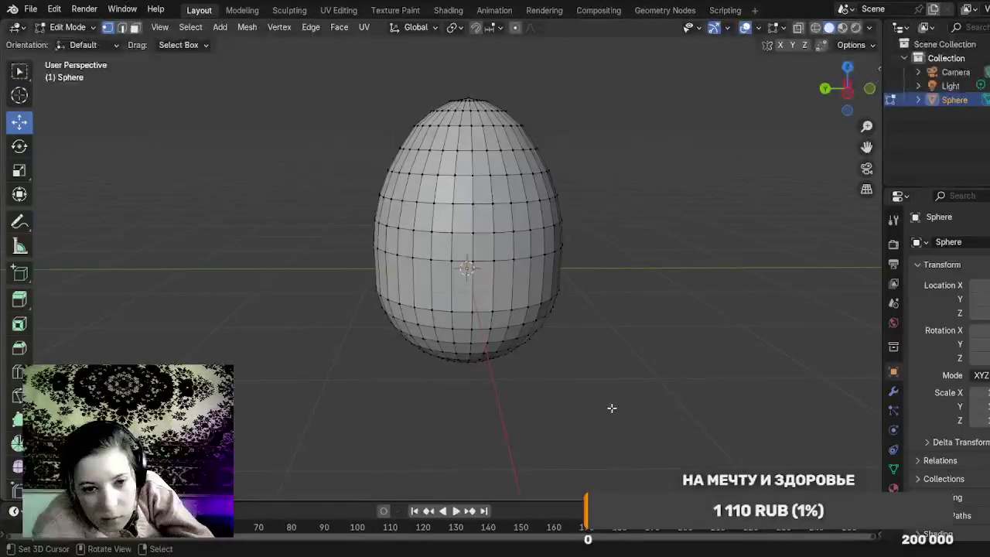
drag(612, 407, 604, 314)
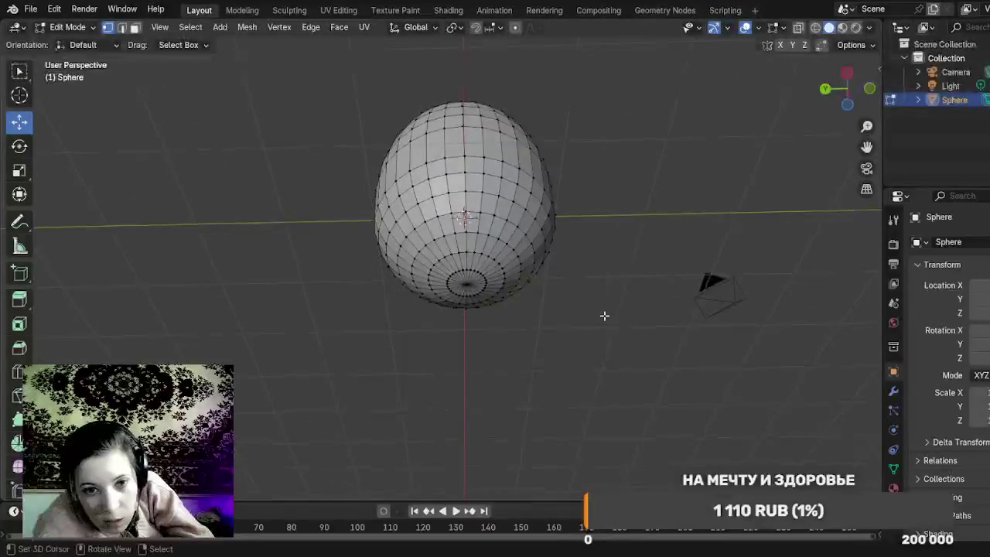
Step: Select the egg's bottom pole and grow the selection to cover the lowest rings
click(468, 286)
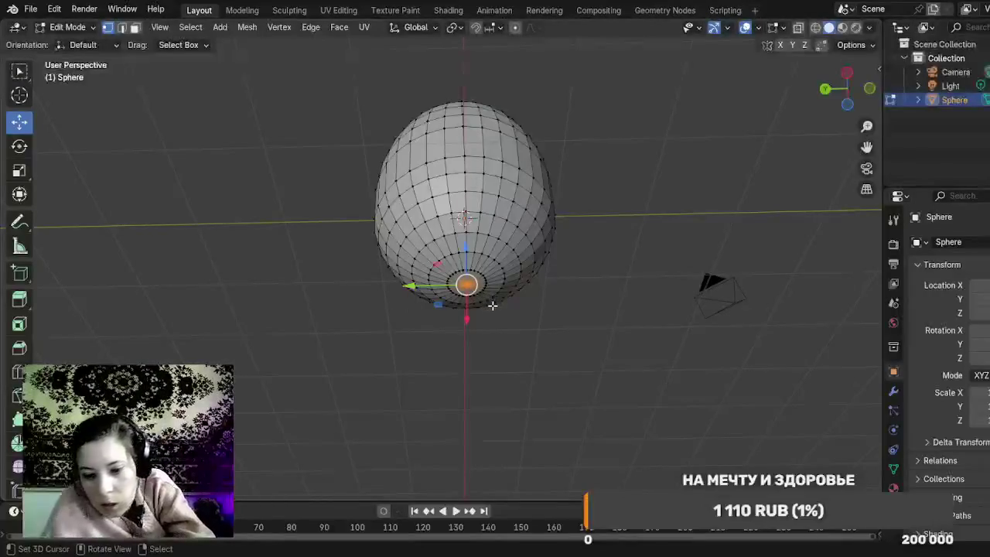
key(ctrl+KP_Add)
key(ctrl+KP_Add)
key(ctrl+KP_Add)
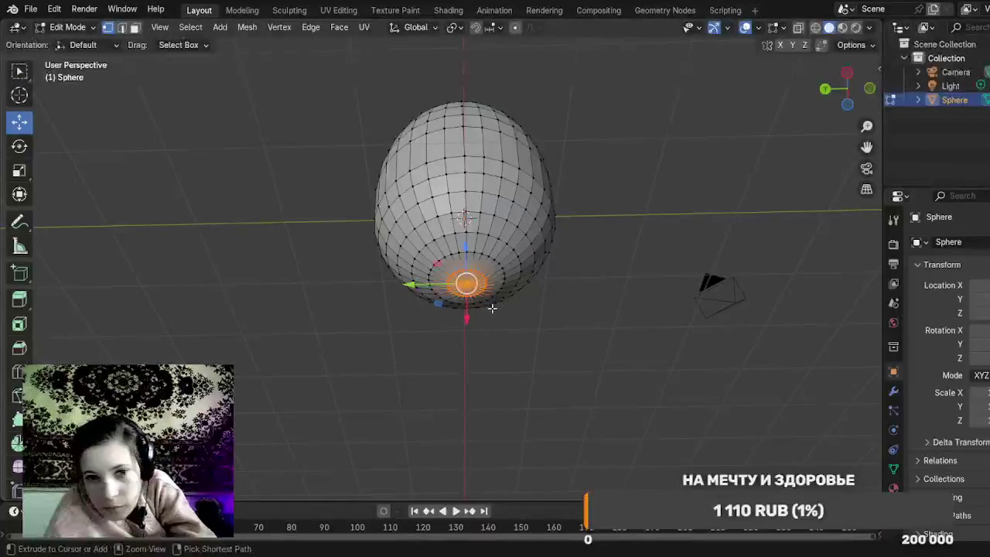
key(ctrl+KP_Add)
key(ctrl+KP_Add)
key(ctrl+KP_Add)
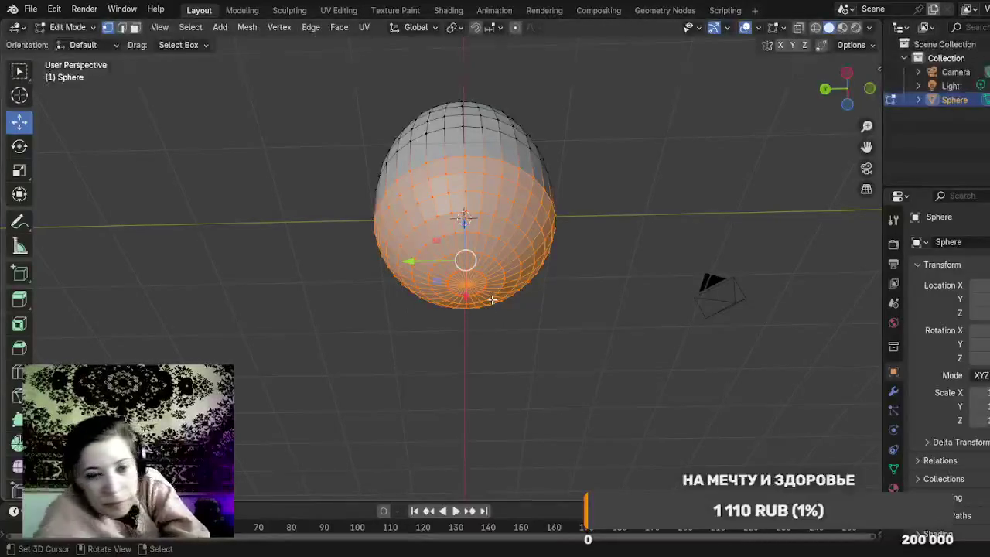
mouse_move(581, 316)
mouse_down()
mouse_move(552, 403)
mouse_move(571, 406)
mouse_up()
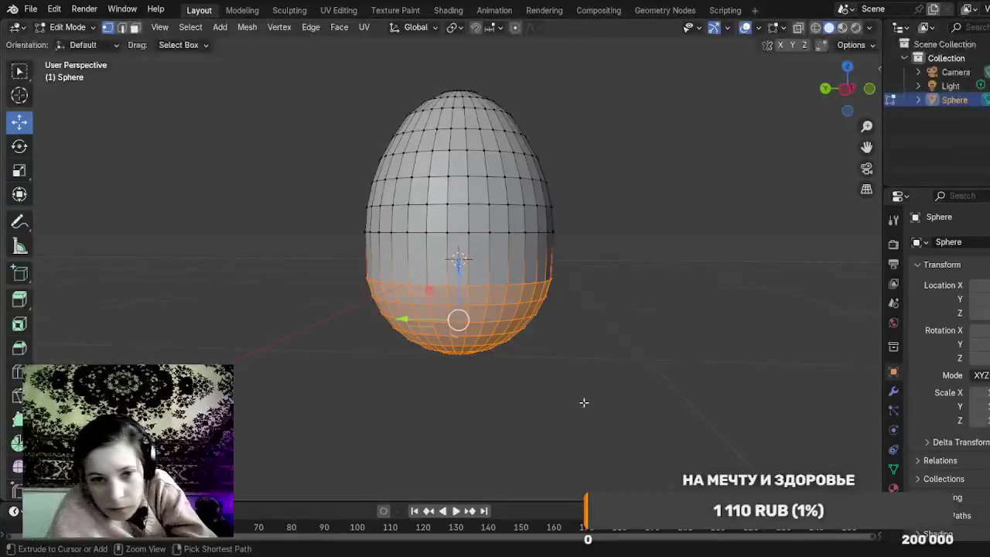
key(ctrl+KP_Subtract)
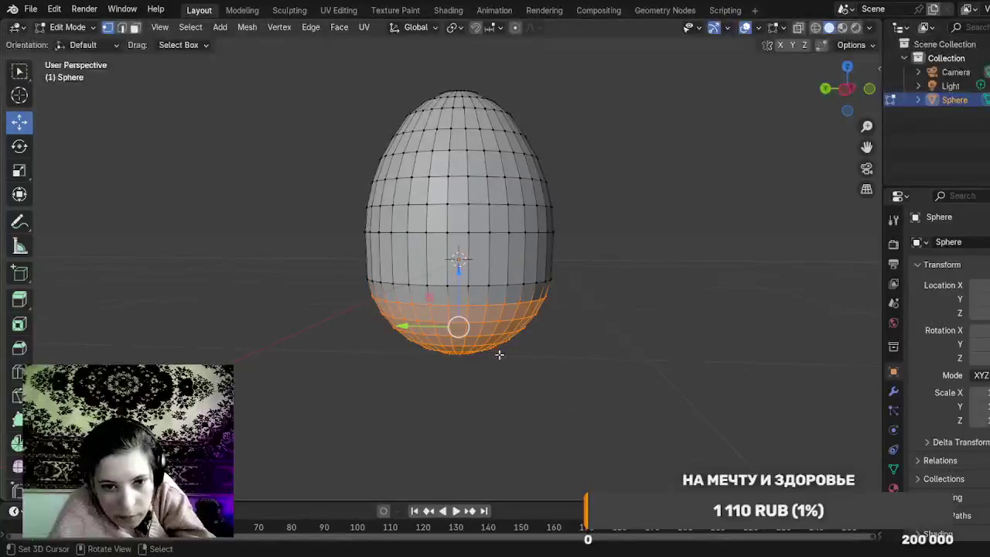
Step: Nudge the selected bottom rings along Z, up and then slightly back down
drag(456, 286, 457, 280)
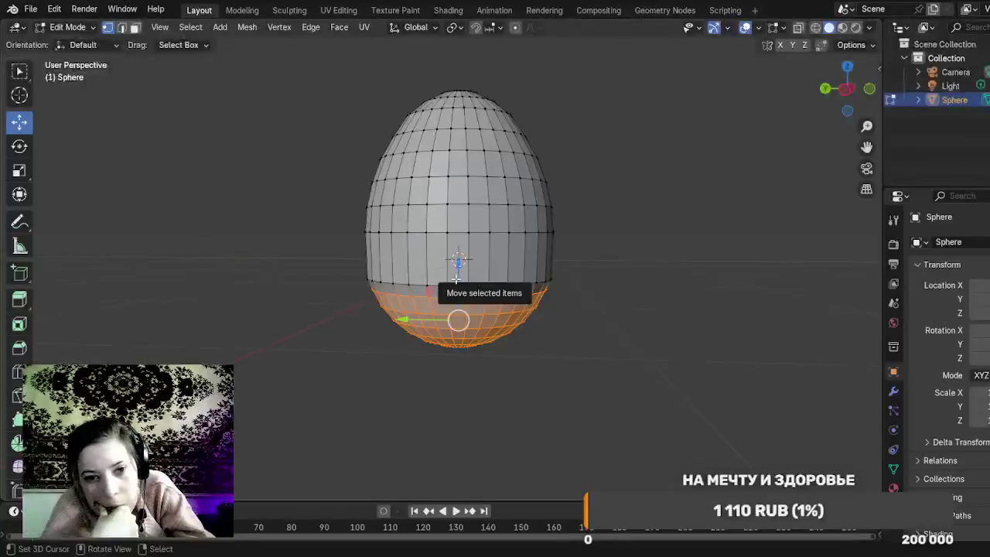
drag(457, 279, 456, 285)
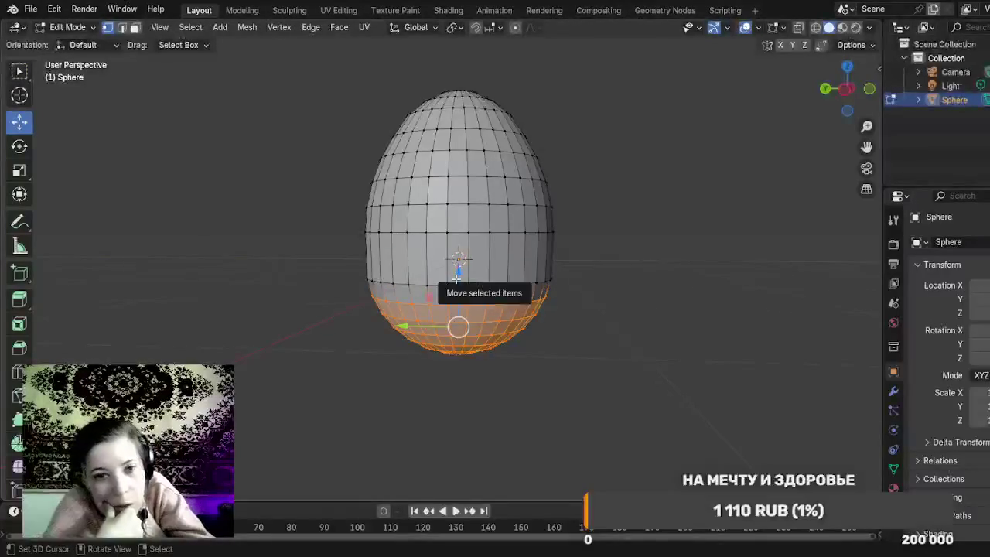
click(268, 219)
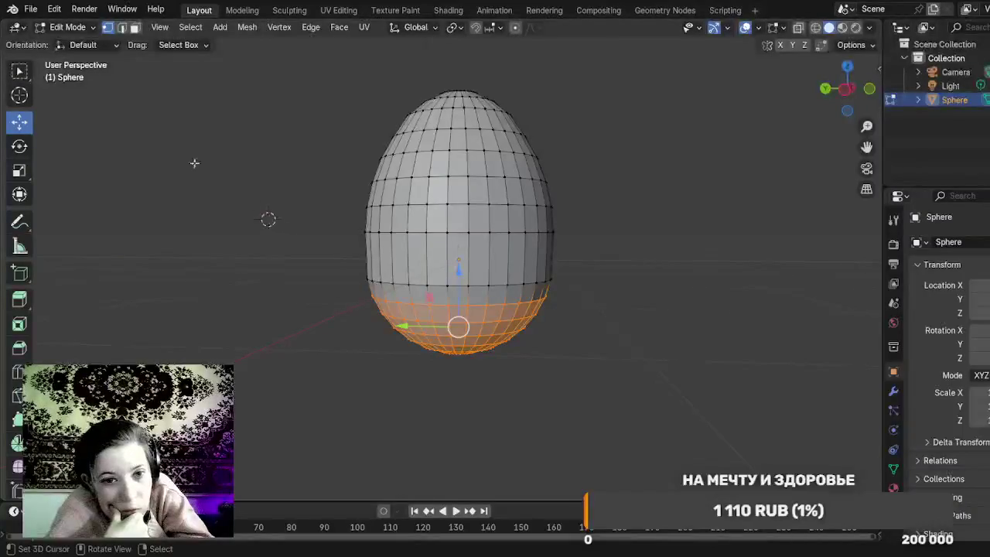
click(77, 29)
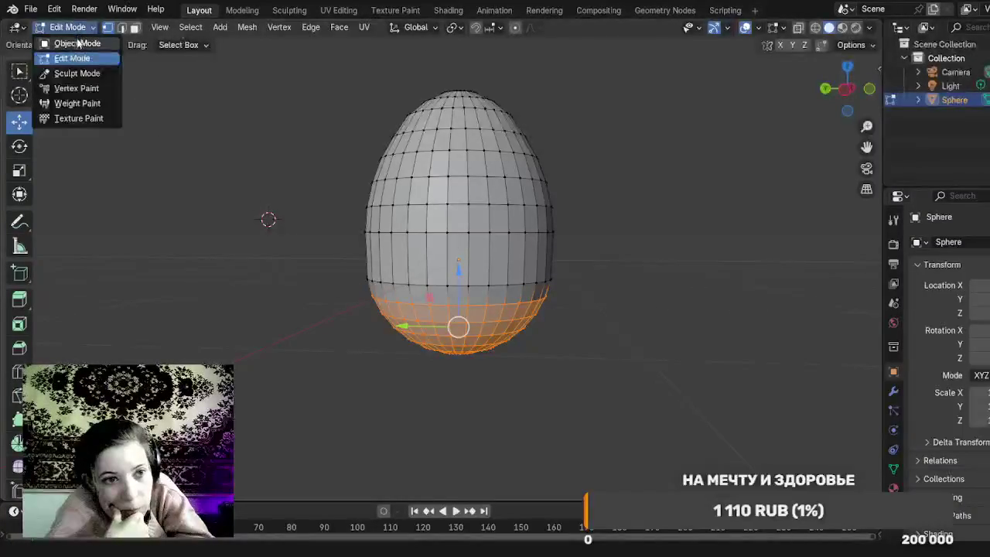
Step: Switch the egg from Edit Mode to Object Mode, then into Sculpt Mode
click(76, 43)
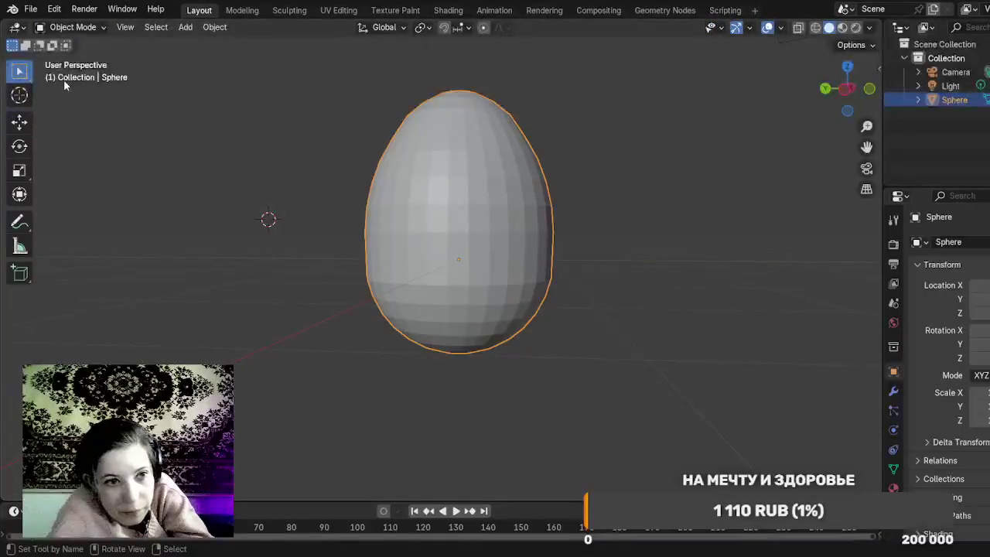
click(72, 30)
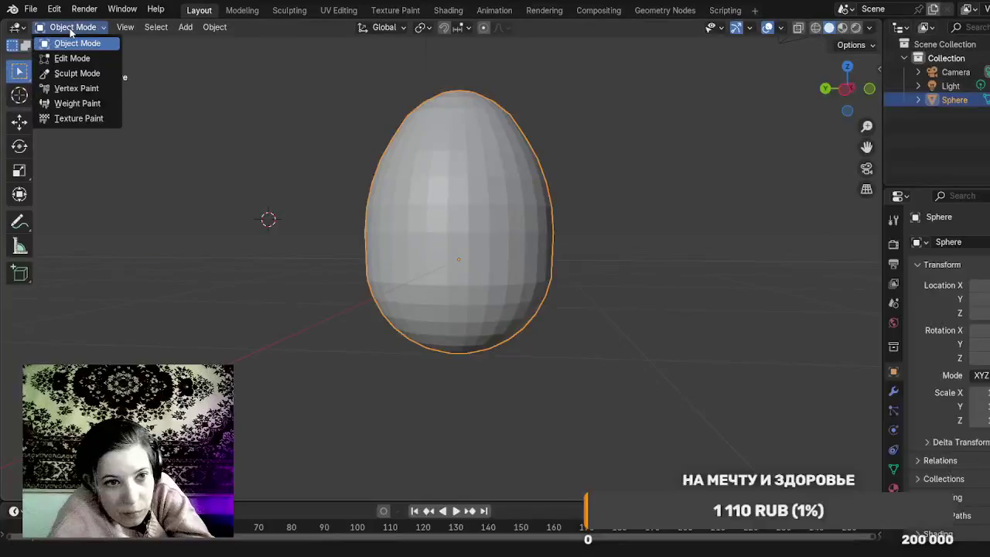
click(76, 74)
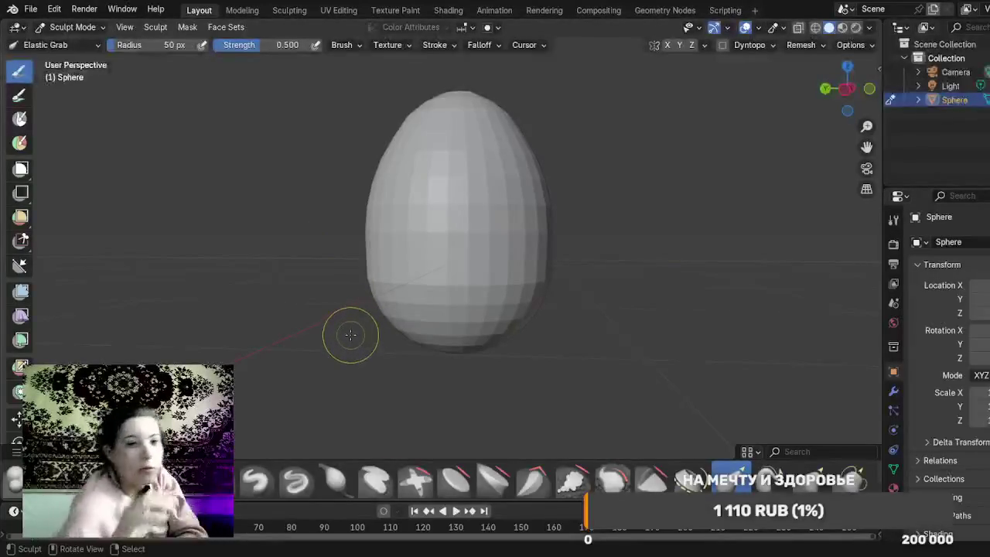
Step: Try an Elastic Grab stroke on the egg, undo it, and switch to Right orthographic view
mouse_move(347, 332)
mouse_down()
mouse_move(347, 346)
mouse_move(374, 327)
mouse_move(364, 302)
mouse_up()
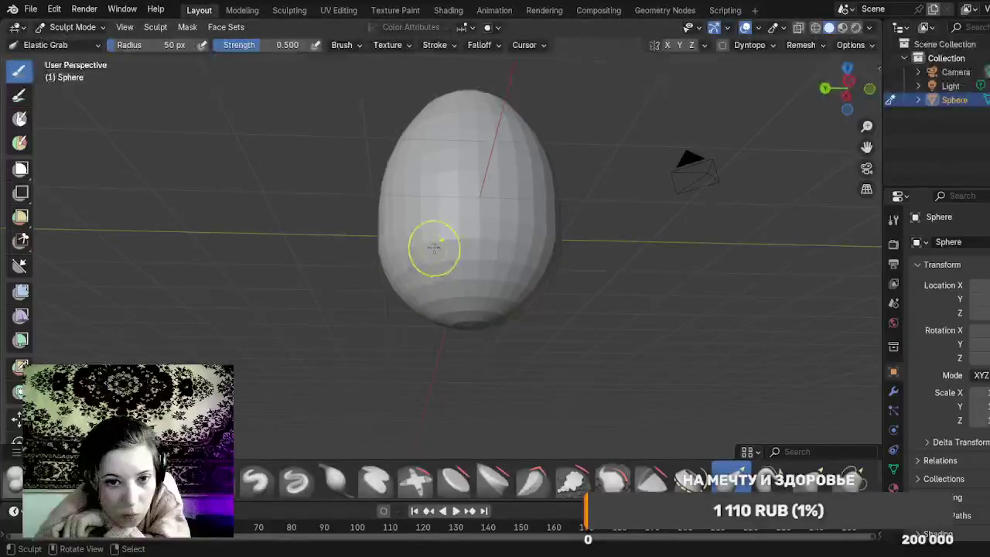
drag(427, 248, 419, 266)
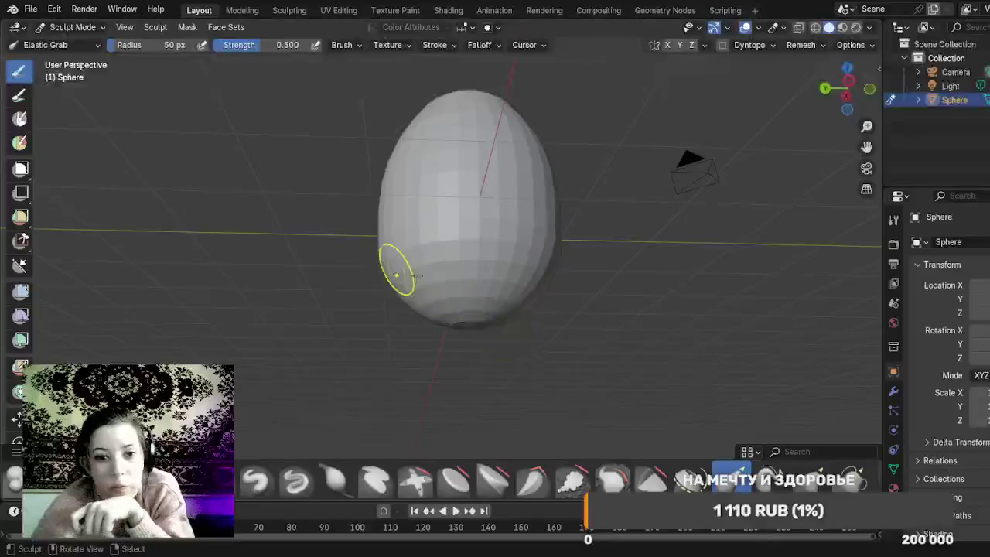
mouse_move(418, 290)
mouse_down()
mouse_move(400, 325)
mouse_move(401, 362)
mouse_move(402, 335)
mouse_up()
key(ctrl+z)
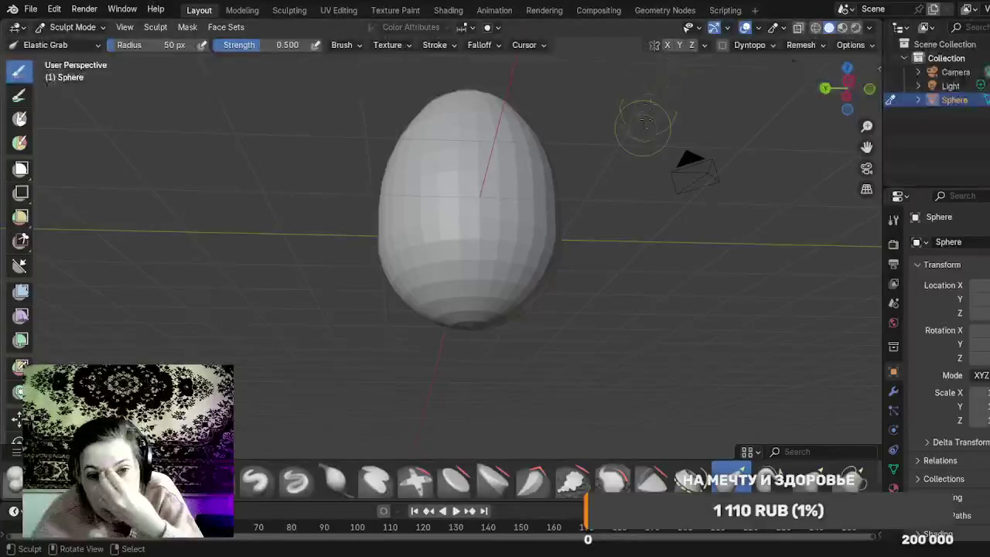
mouse_move(641, 126)
mouse_down()
mouse_move(606, 209)
mouse_move(633, 222)
mouse_up()
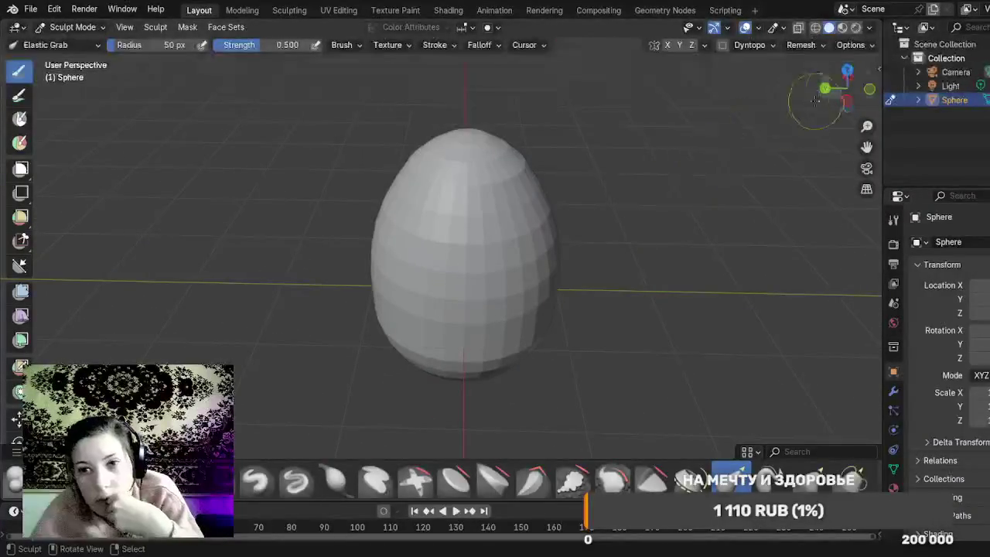
click(847, 77)
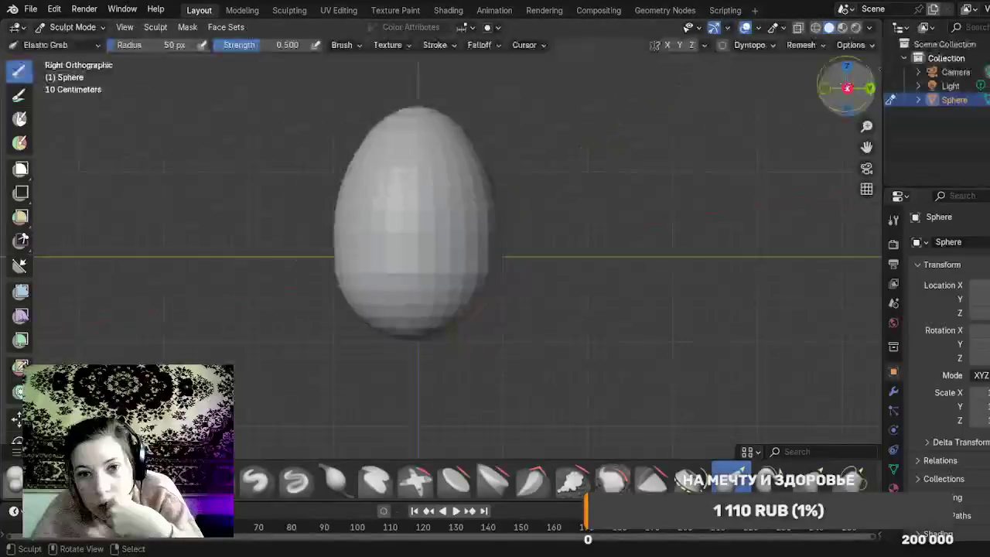
Step: Enable Y symmetry and pull the egg's right side slightly outward with Elastic Grab
mouse_move(563, 283)
mouse_down()
mouse_move(567, 328)
mouse_move(570, 312)
mouse_up()
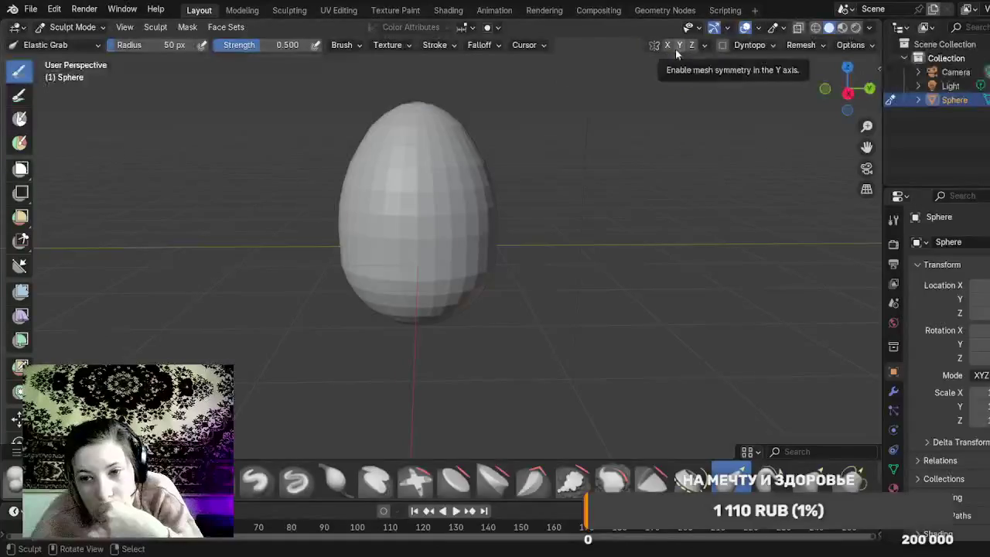
click(678, 45)
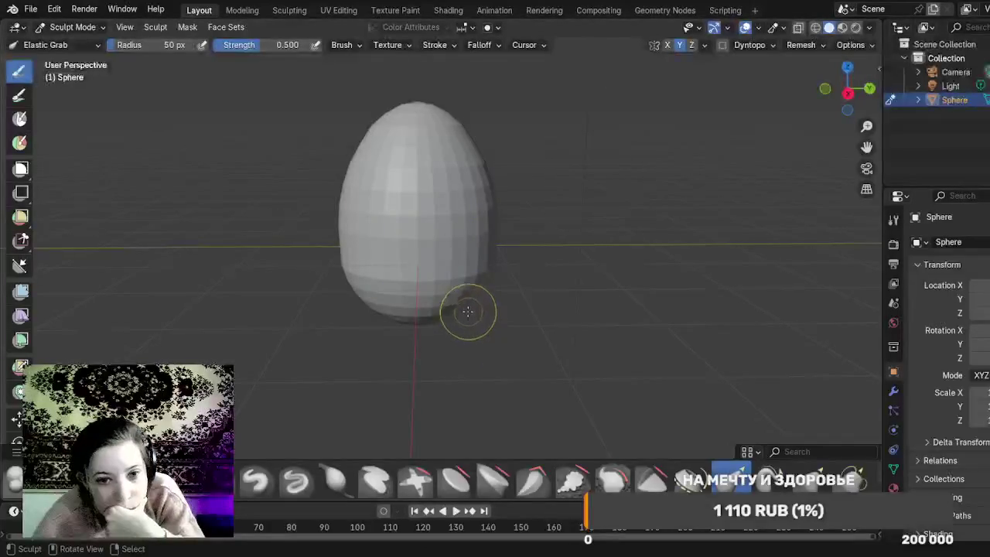
drag(464, 303, 460, 209)
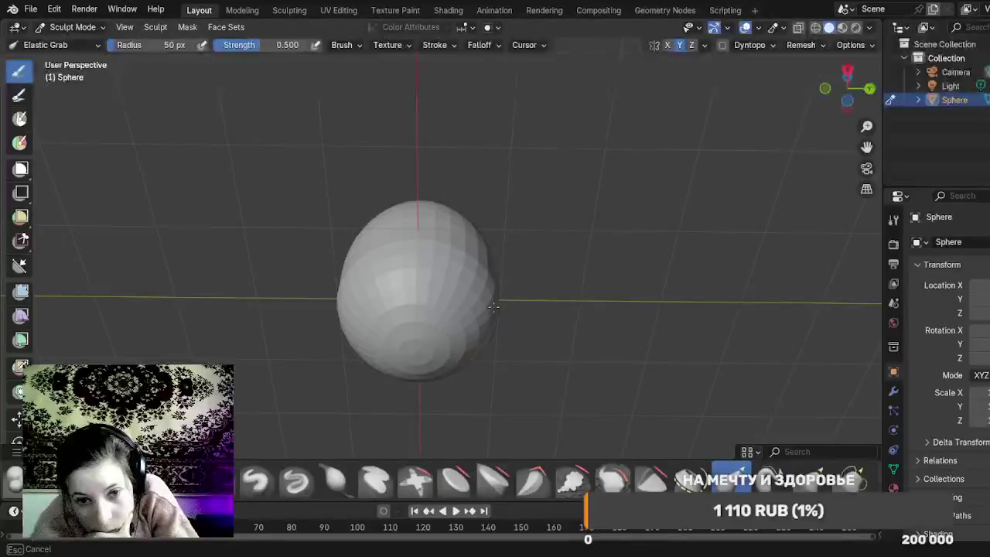
mouse_move(495, 307)
mouse_down()
mouse_move(482, 312)
mouse_move(475, 294)
mouse_move(490, 298)
mouse_move(469, 291)
mouse_move(475, 281)
mouse_move(463, 276)
mouse_move(473, 268)
mouse_up()
drag(547, 316, 542, 275)
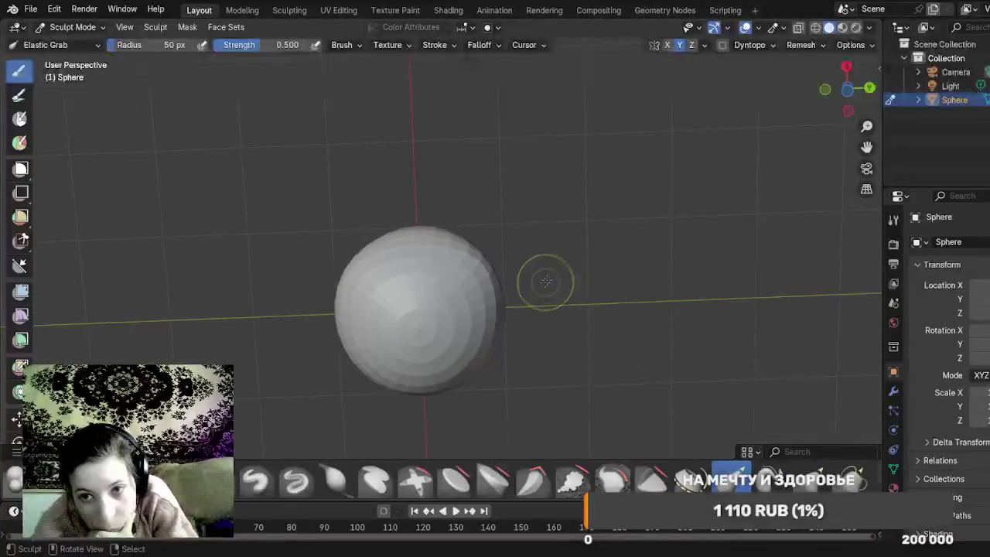
click(845, 88)
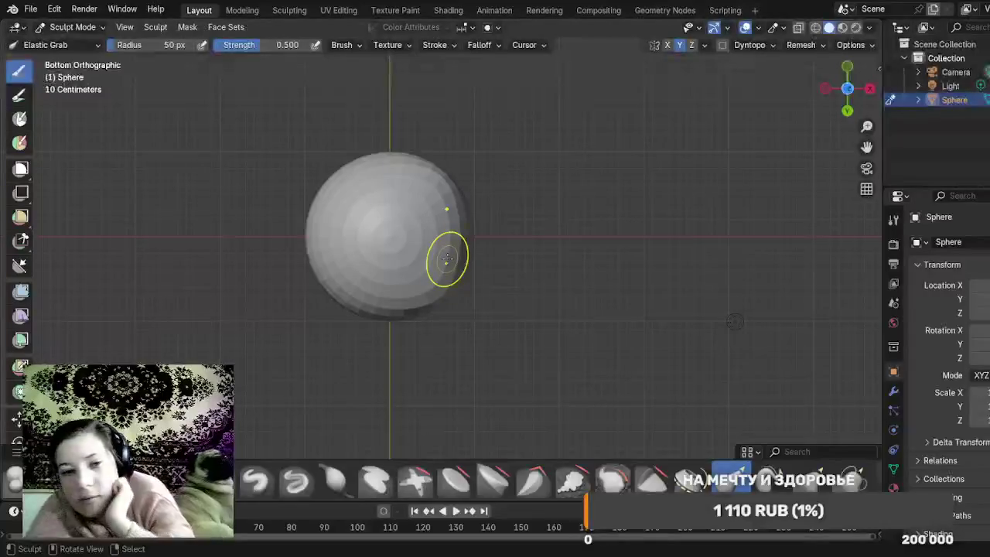
Step: Turn off Z symmetry and pull the base's right, upper-right and top edges outward from below
mouse_move(447, 260)
mouse_down()
mouse_move(438, 214)
mouse_move(408, 183)
mouse_up()
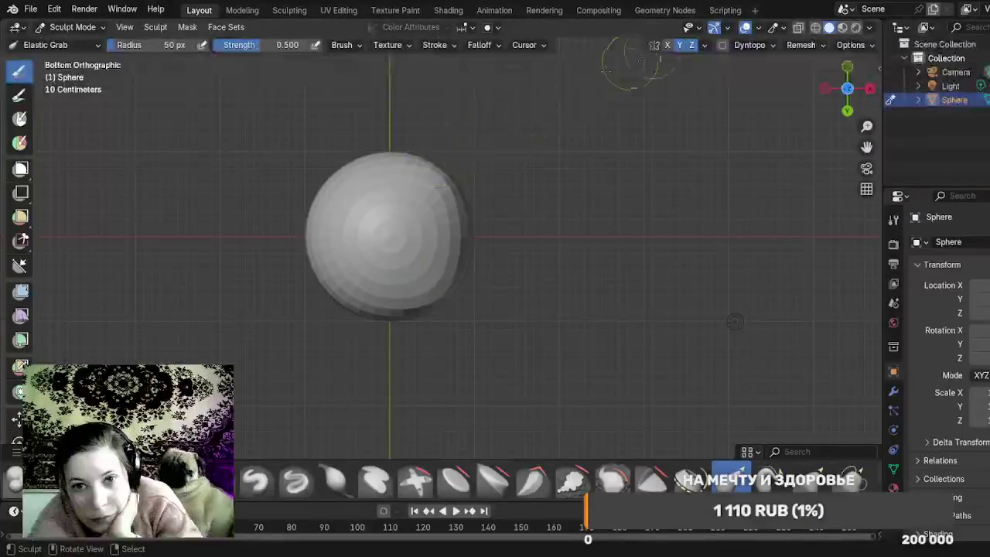
click(691, 46)
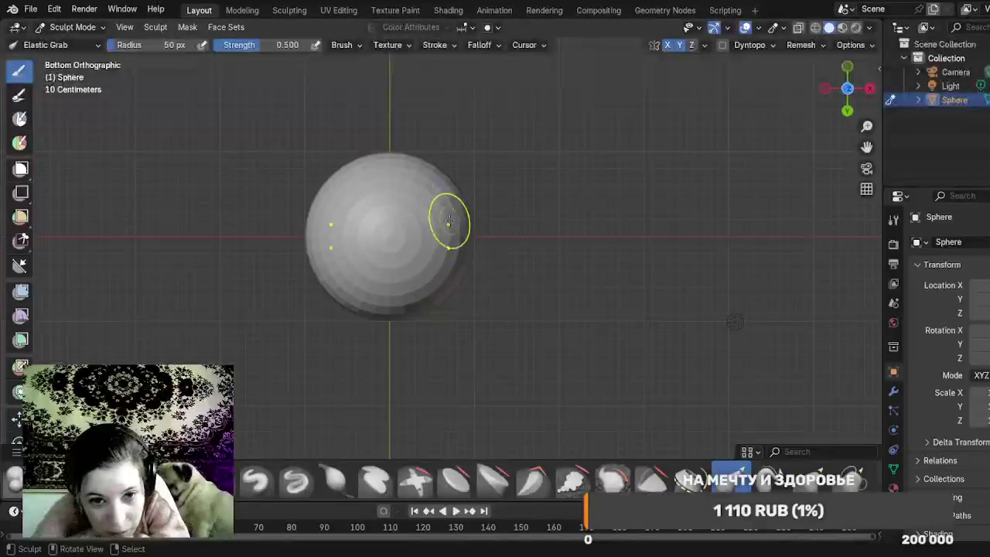
drag(461, 225, 464, 226)
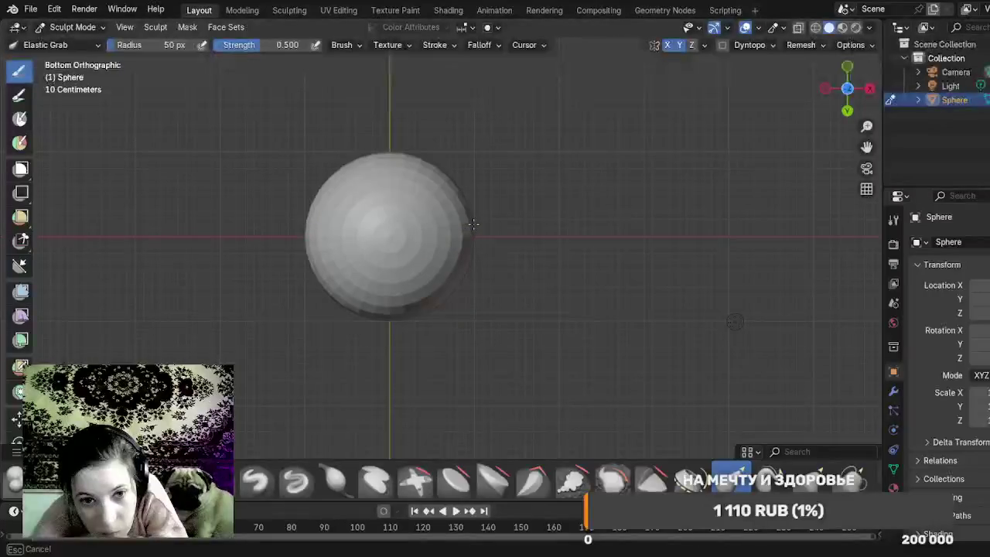
drag(478, 230, 483, 225)
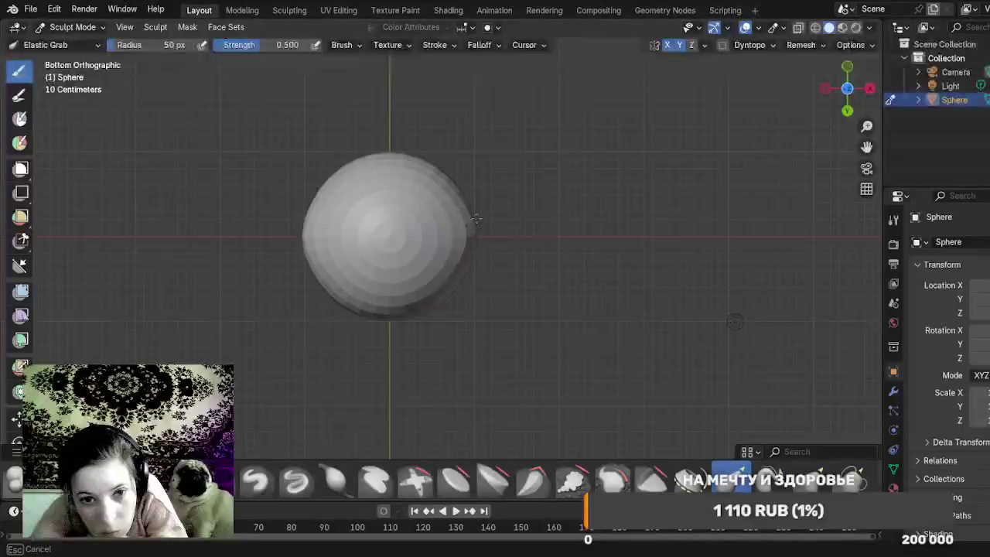
drag(469, 213, 465, 184)
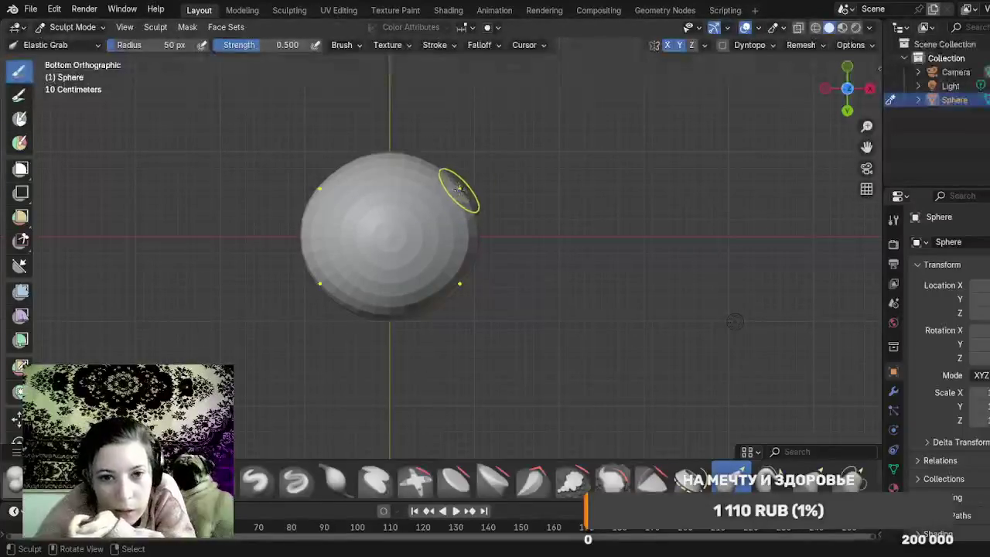
mouse_move(447, 179)
mouse_down()
mouse_move(453, 167)
mouse_move(429, 153)
mouse_move(409, 158)
mouse_move(402, 135)
mouse_up()
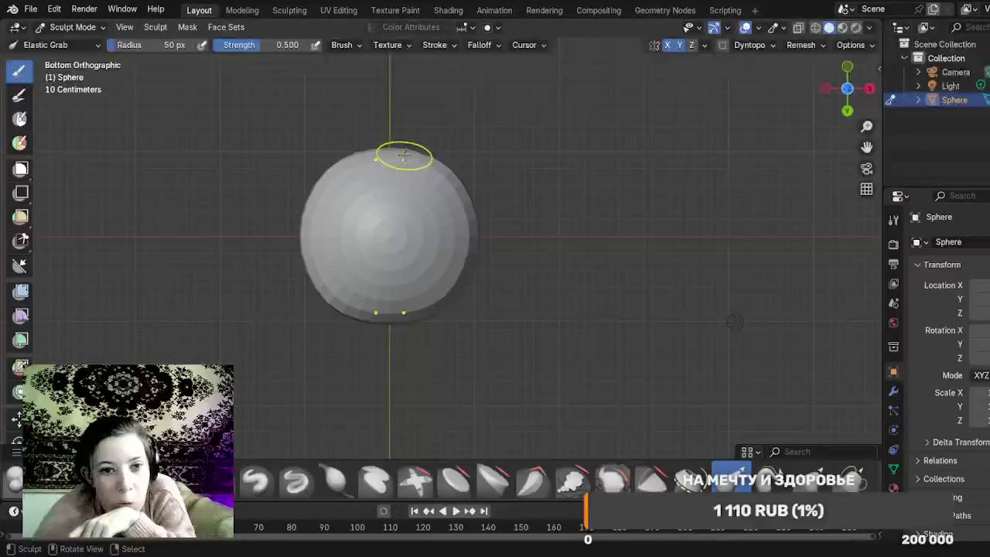
drag(394, 157, 390, 152)
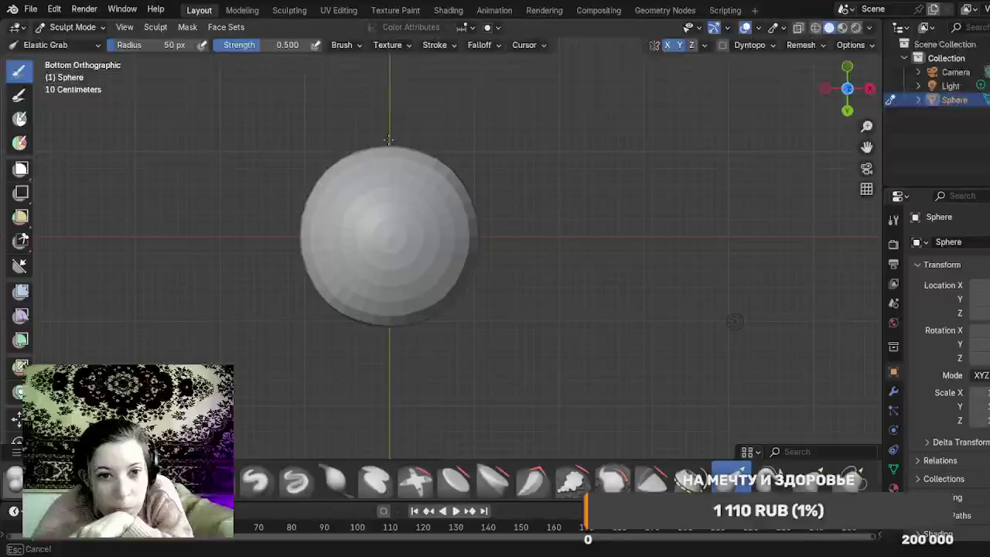
Step: Pull the base outline's right, upper-right and top edges outward into a fuller, boxier shape
drag(391, 137, 390, 130)
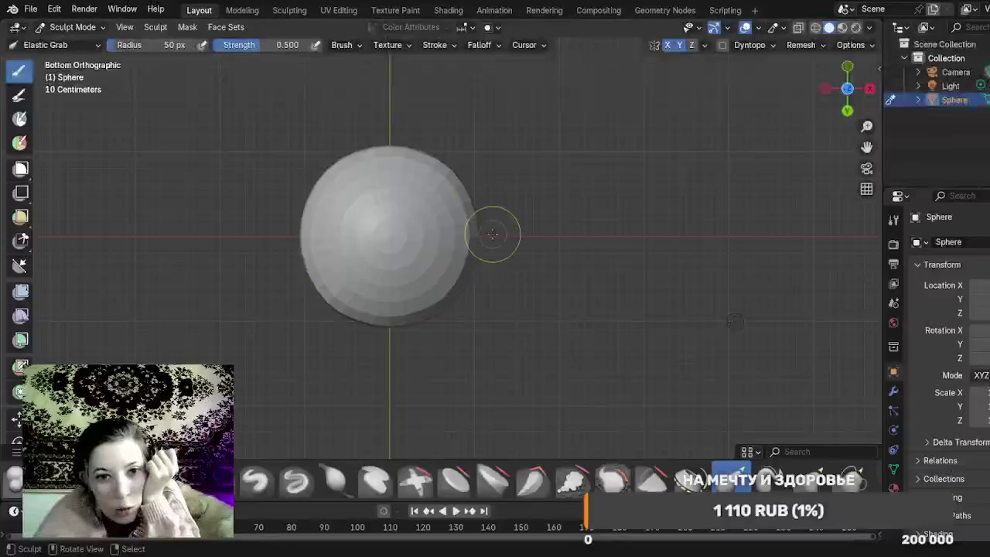
mouse_move(465, 231)
mouse_down()
mouse_move(489, 239)
mouse_move(483, 223)
mouse_up()
mouse_move(483, 223)
mouse_down()
mouse_move(464, 206)
mouse_move(491, 185)
mouse_up()
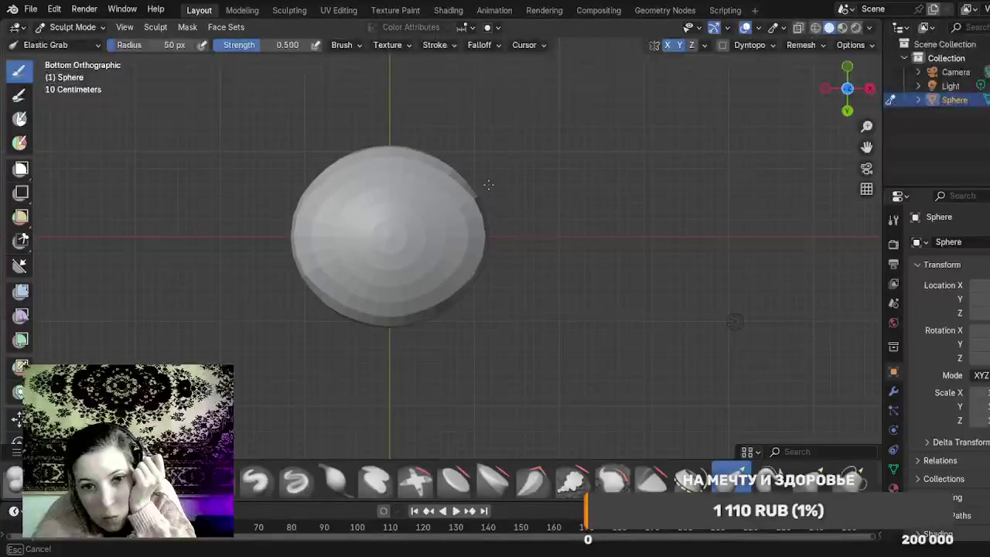
mouse_move(464, 190)
mouse_down()
mouse_move(477, 161)
mouse_move(457, 170)
mouse_move(461, 159)
mouse_move(440, 163)
mouse_move(440, 137)
mouse_move(420, 150)
mouse_move(410, 124)
mouse_move(394, 136)
mouse_up()
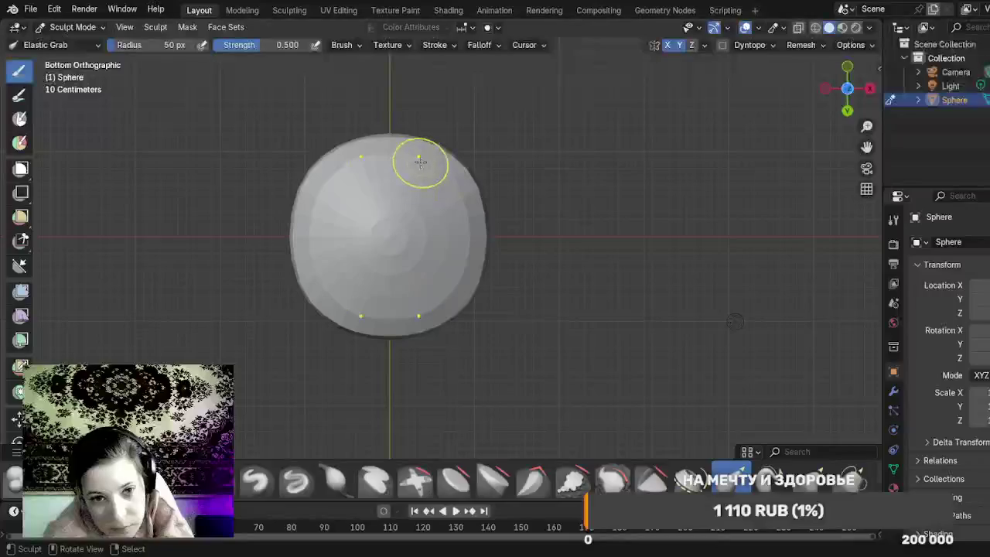
drag(420, 161, 465, 89)
drag(411, 137, 414, 124)
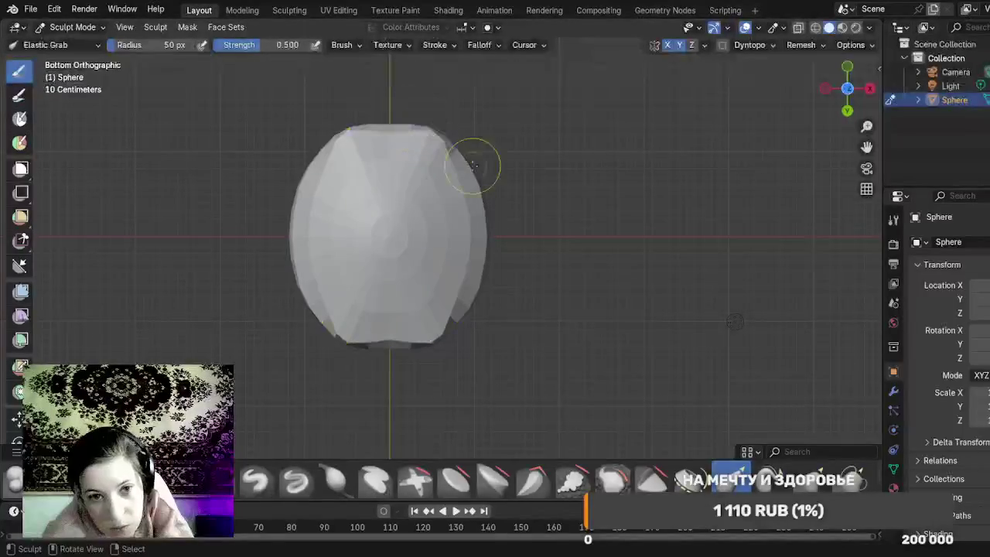
mouse_move(453, 160)
mouse_down()
mouse_move(481, 149)
mouse_move(464, 185)
mouse_move(492, 187)
mouse_up()
mouse_move(576, 221)
mouse_down()
mouse_move(538, 323)
mouse_move(490, 377)
mouse_move(569, 379)
mouse_up()
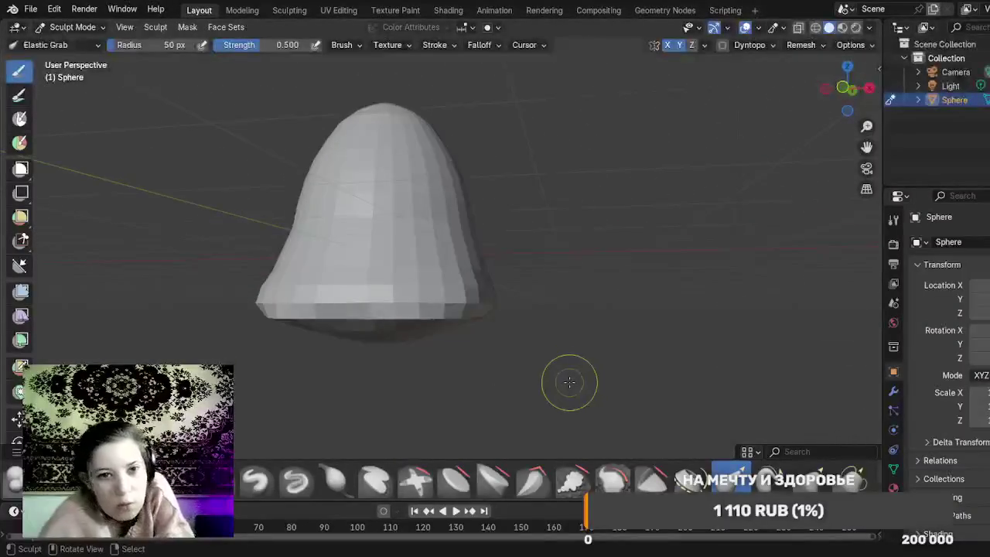
Step: Undo the last three sculpt strokes to restore the smooth egg shape
key(ctrl+z)
key(ctrl+z)
key(ctrl+z)
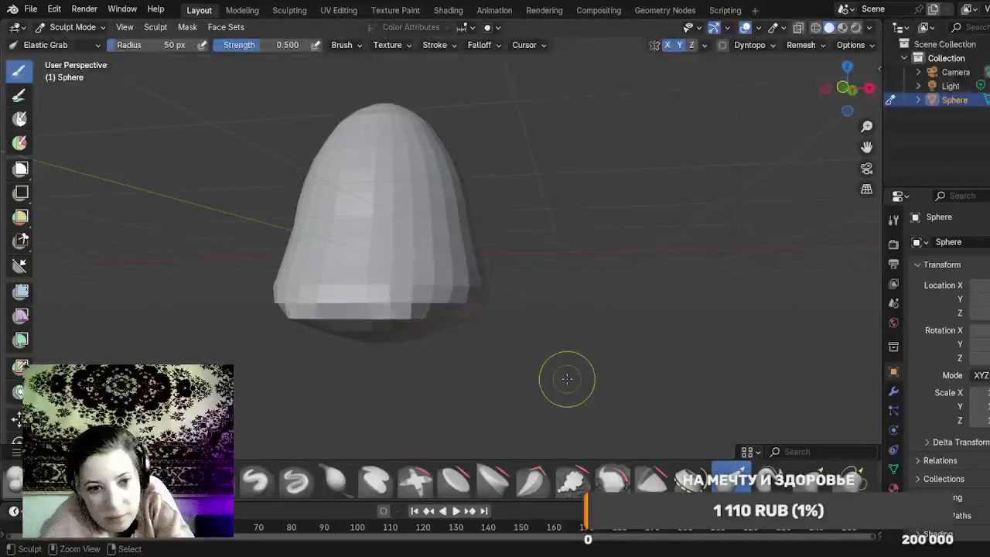
key(ctrl+z)
key(ctrl+z)
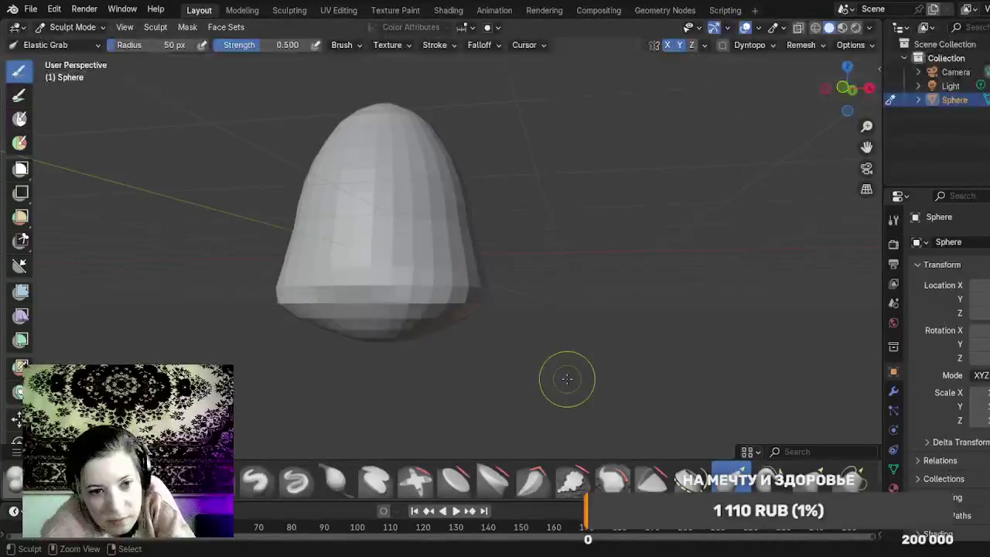
key(ctrl+z)
key(ctrl+z)
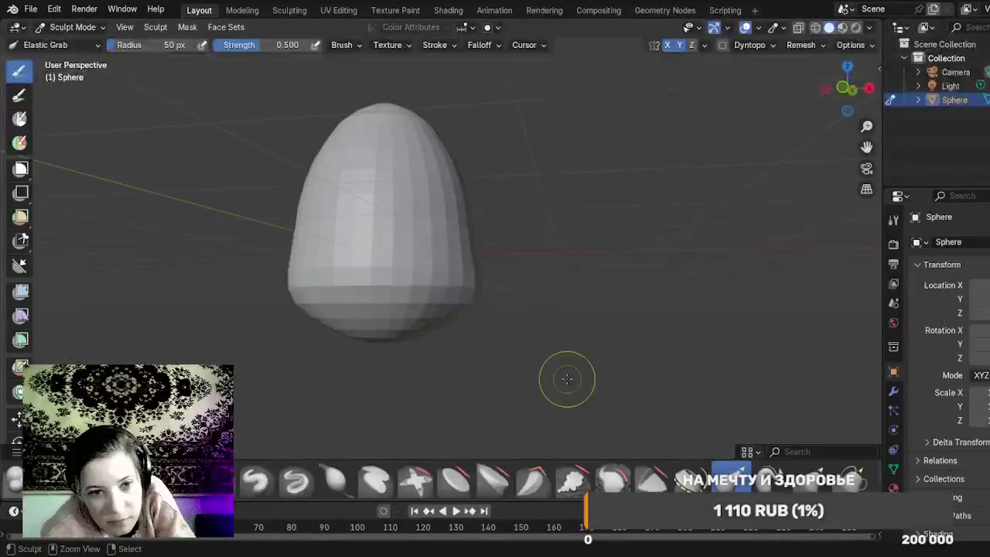
mouse_move(565, 378)
mouse_down()
mouse_move(430, 413)
mouse_move(390, 413)
mouse_move(557, 389)
mouse_move(452, 397)
mouse_move(466, 325)
mouse_move(459, 311)
mouse_up()
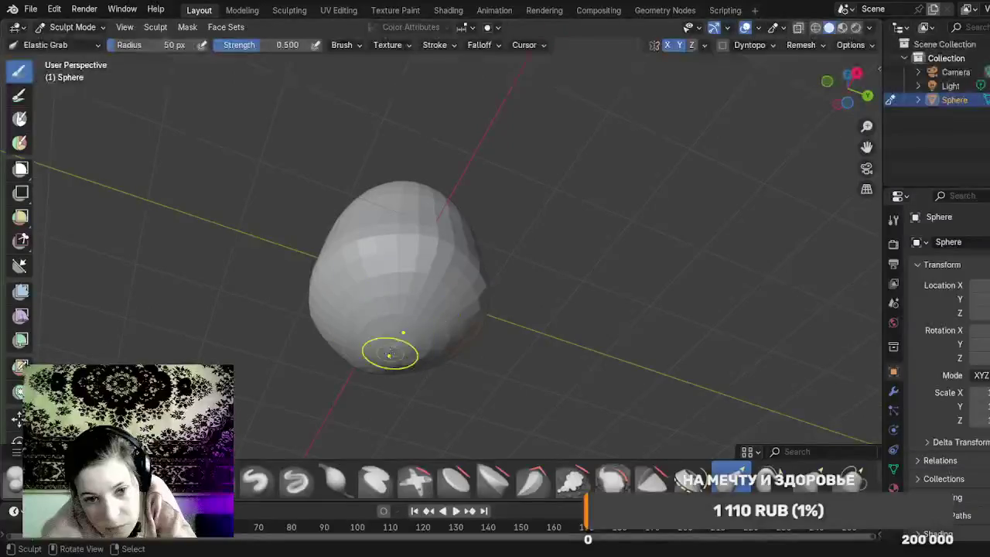
Step: Press a small hollow into the egg's underside with Elastic Grab, undoing one stretched stroke
mouse_move(396, 341)
mouse_down()
mouse_move(393, 297)
mouse_move(436, 364)
mouse_move(495, 361)
mouse_move(422, 309)
mouse_up()
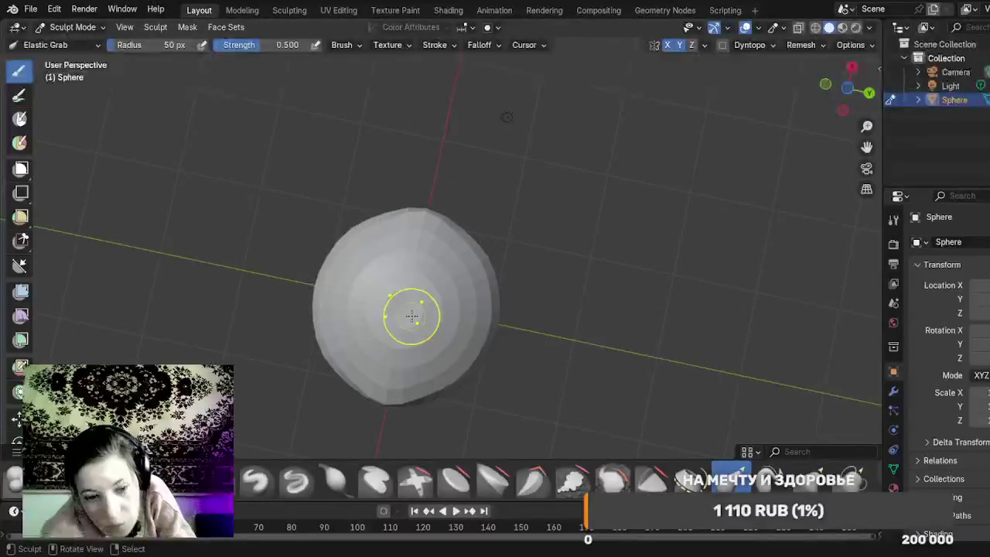
key(ctrl+z)
key(ctrl+z)
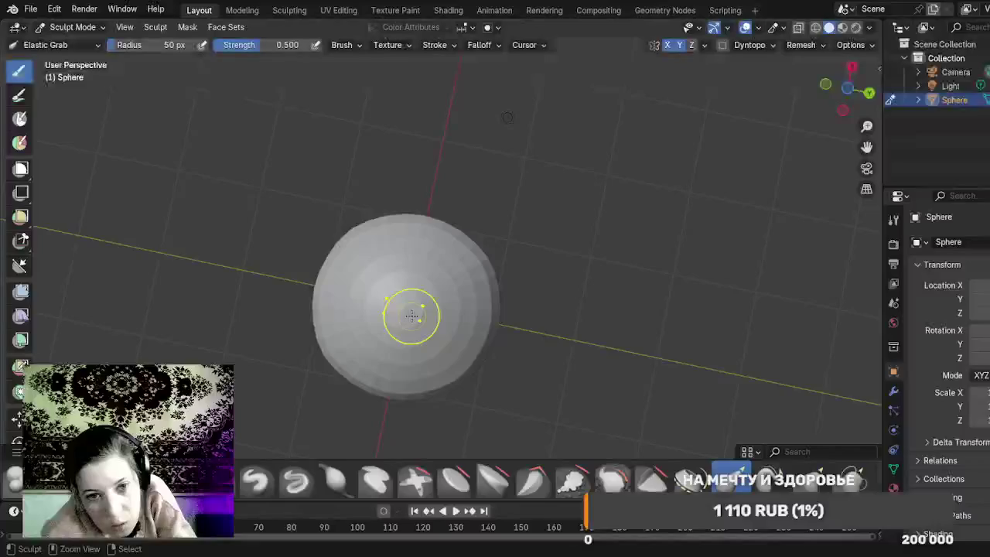
drag(400, 312, 420, 309)
drag(580, 287, 559, 383)
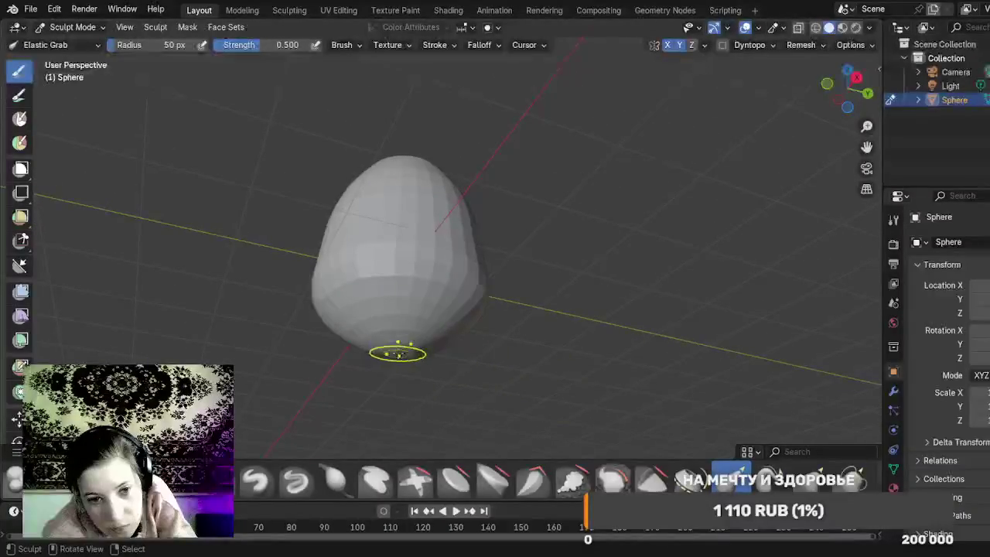
drag(398, 352, 407, 319)
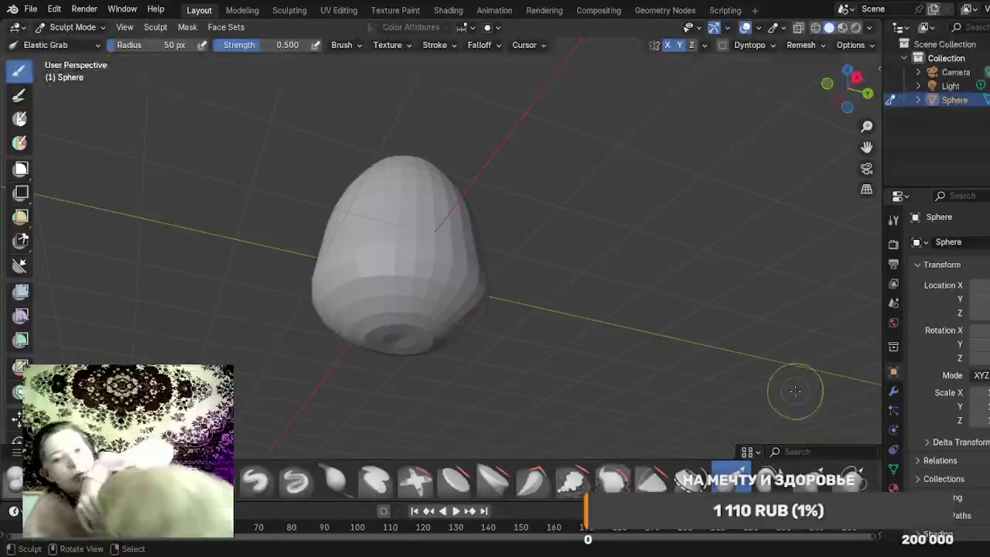
click(770, 480)
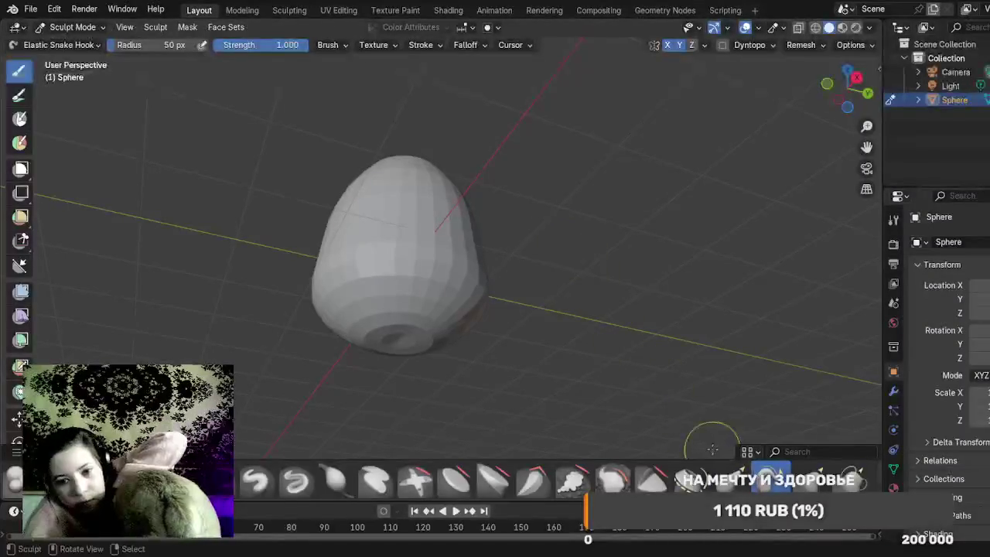
Step: Return to Elastic Grab and pull the base hollow's rim upward to widen and deepen it
click(733, 478)
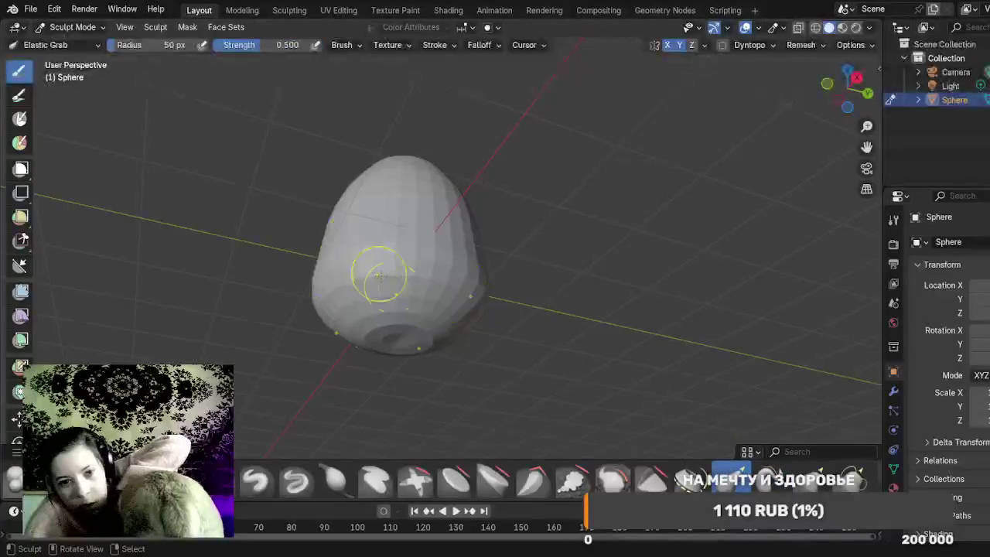
scroll(413, 316, up, 2)
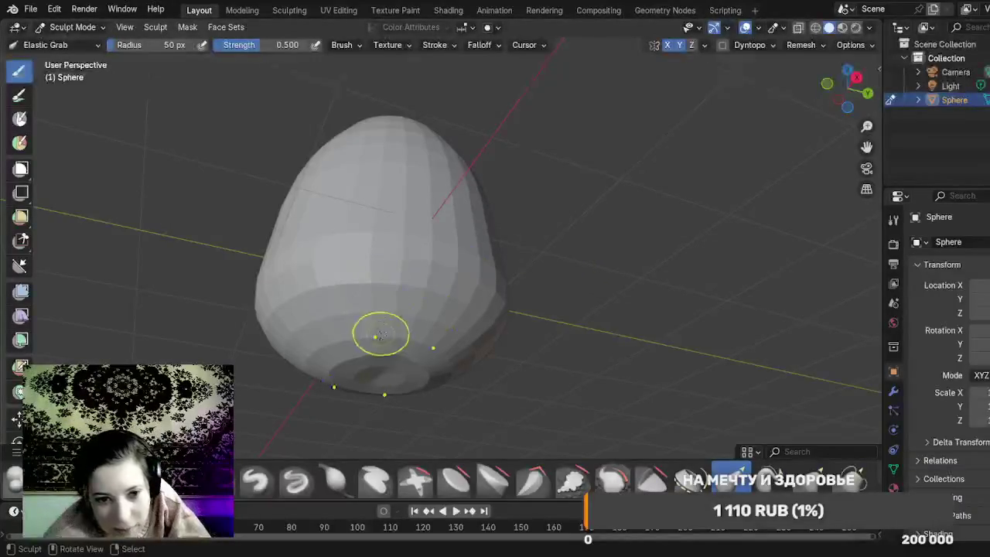
mouse_move(372, 376)
mouse_down()
mouse_move(376, 386)
mouse_move(316, 365)
mouse_move(389, 350)
mouse_move(392, 329)
mouse_up()
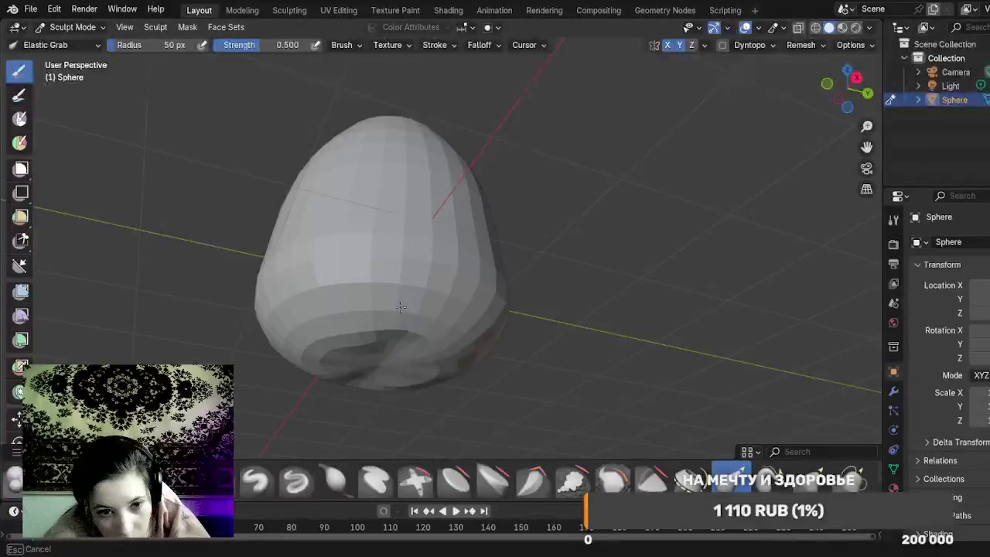
drag(382, 369, 381, 343)
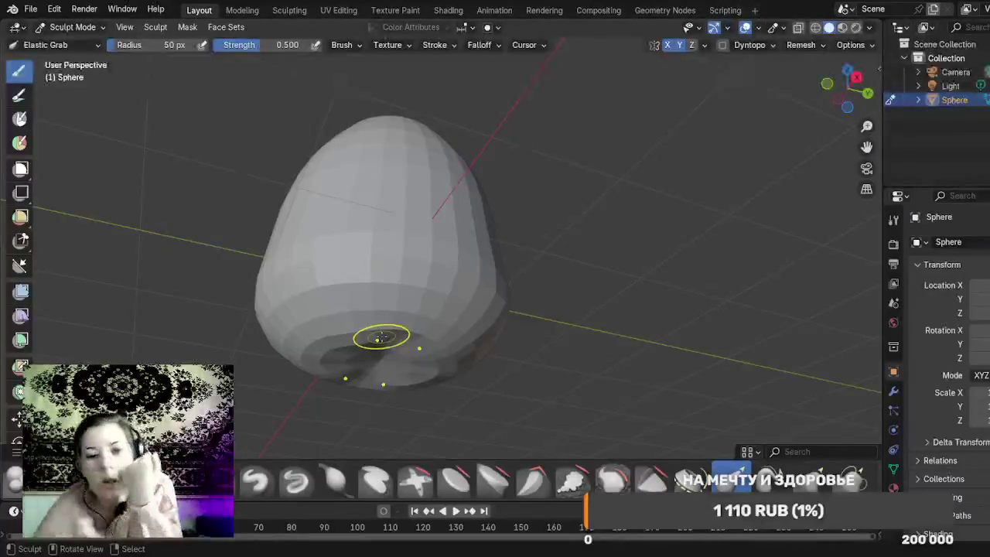
mouse_move(562, 289)
mouse_down()
mouse_move(478, 300)
mouse_move(508, 350)
mouse_move(527, 347)
mouse_move(502, 302)
mouse_move(524, 281)
mouse_up()
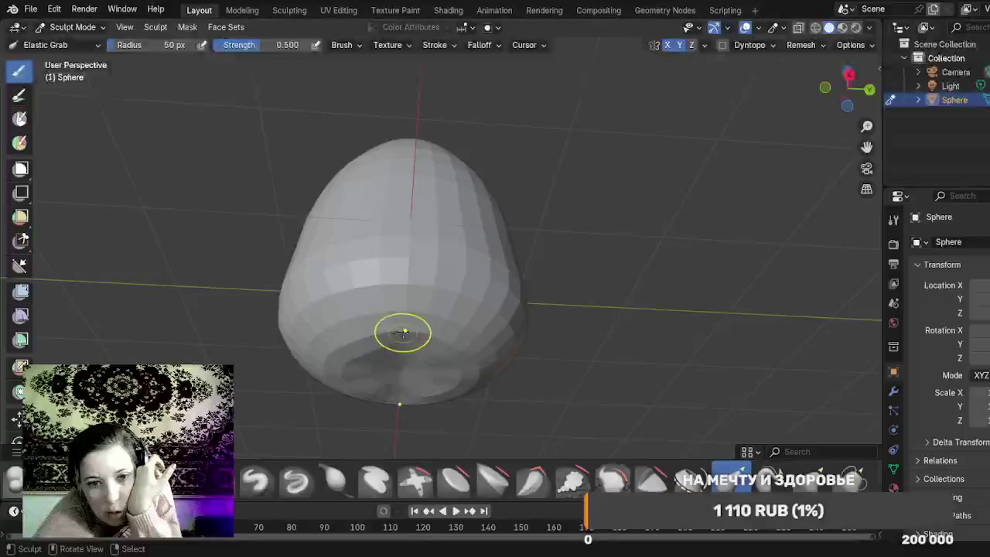
Step: Pinch the egg's lower front into a cleft with Elastic Grab strokes, forming two base lobes
drag(403, 301, 403, 289)
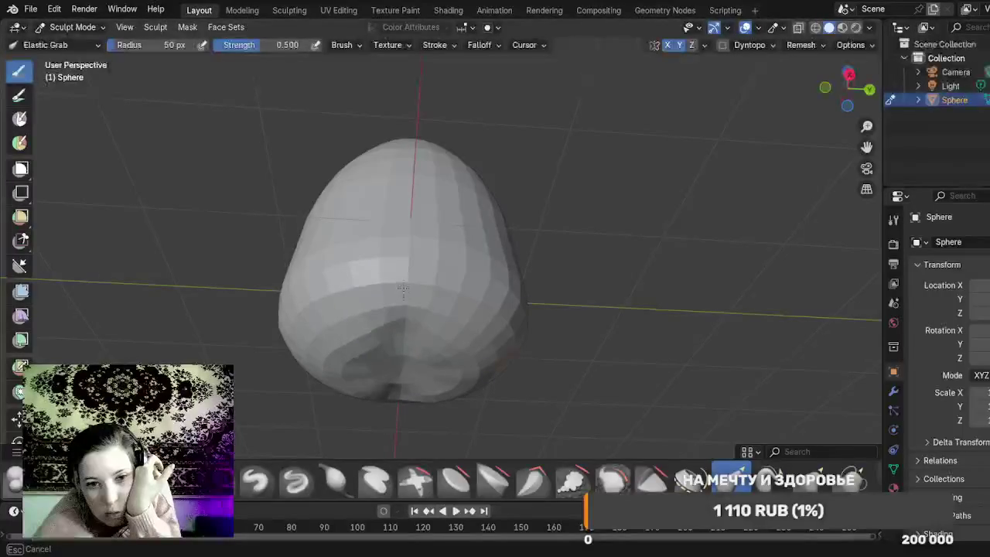
mouse_move(408, 258)
mouse_down()
mouse_move(407, 299)
mouse_move(413, 246)
mouse_move(405, 266)
mouse_up()
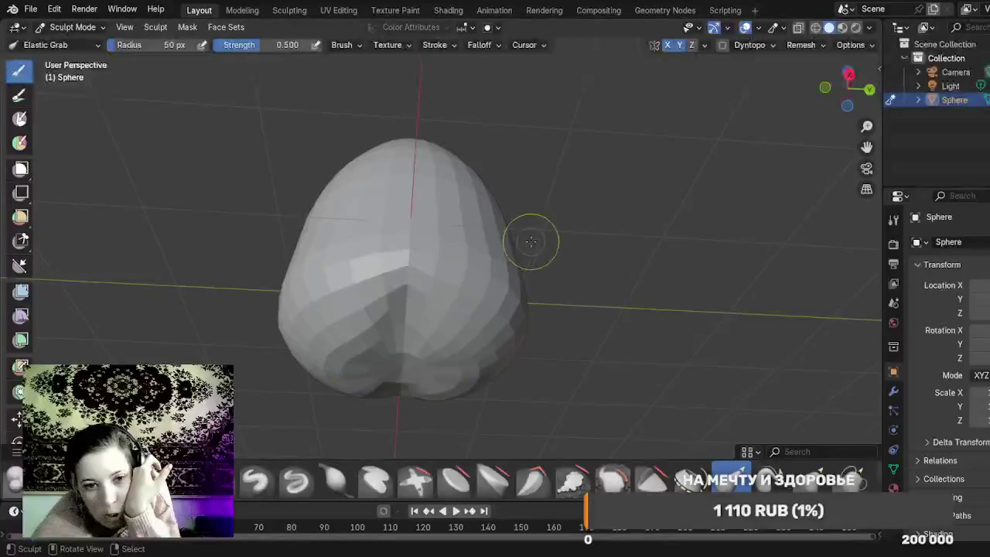
mouse_move(394, 348)
mouse_down()
mouse_move(409, 387)
mouse_move(400, 383)
mouse_move(403, 333)
mouse_up()
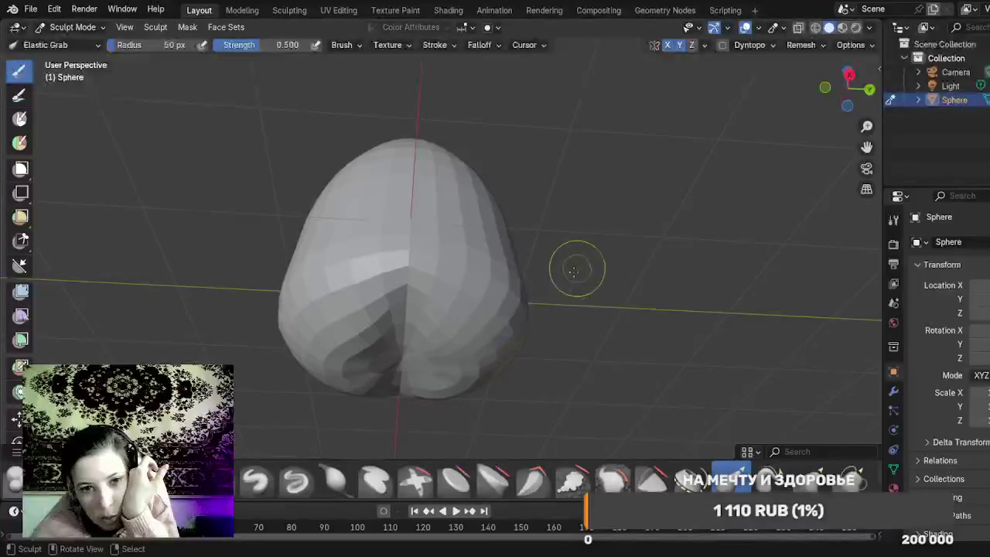
drag(575, 274, 577, 338)
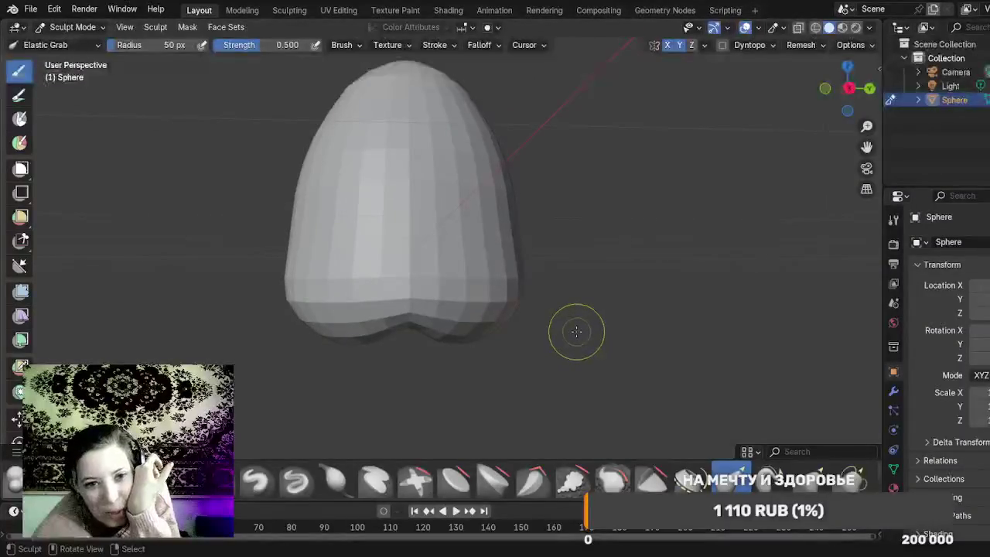
mouse_move(570, 327)
mouse_down()
mouse_move(566, 354)
mouse_move(562, 347)
mouse_up()
scroll(562, 345, down, 2)
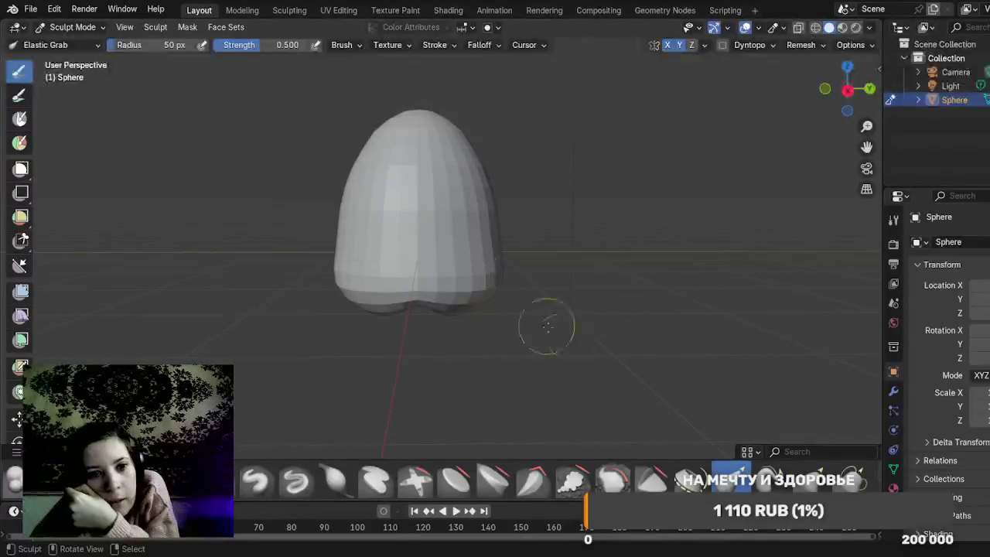
click(68, 28)
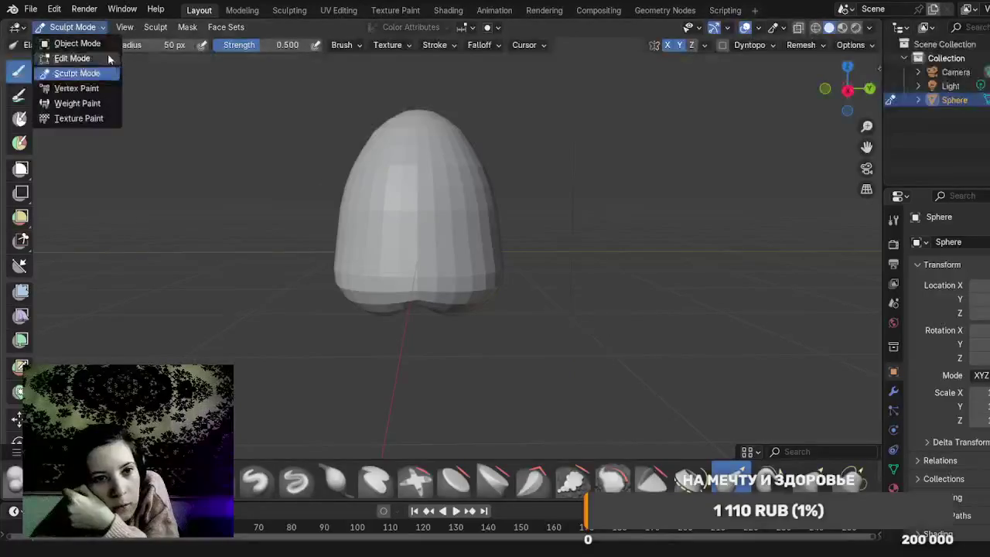
Step: Switch to Edit Mode and select the top pole, growing the selection over the top rings
click(112, 59)
drag(542, 157, 539, 229)
key(b)
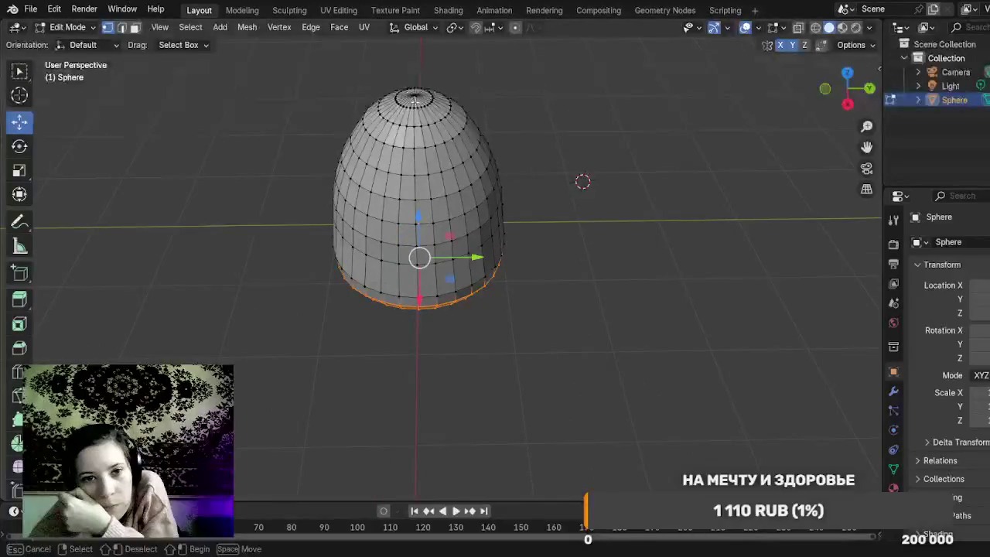
click(417, 98)
click(414, 94)
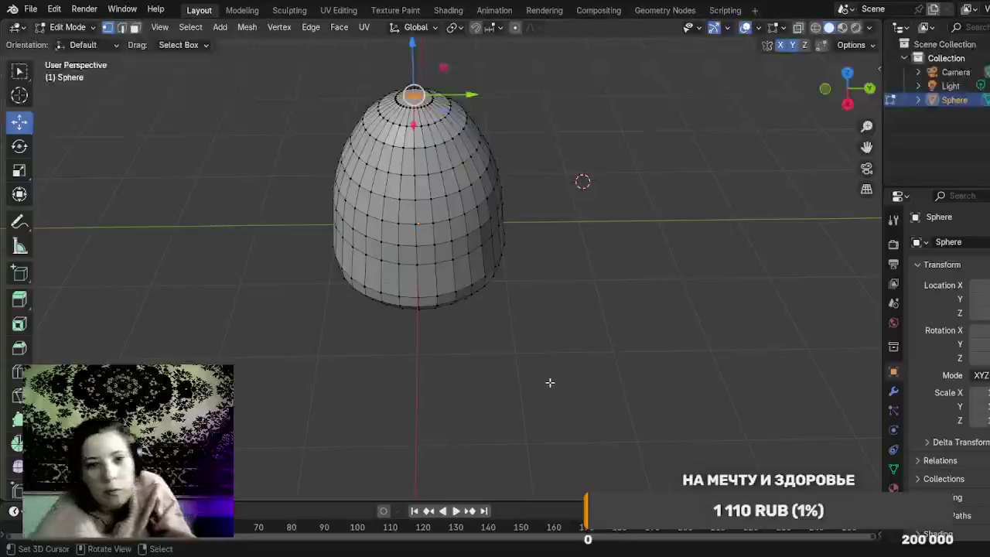
key(ctrl+KP_Add)
key(ctrl+KP_Add)
key(ctrl+KP_Add)
key(ctrl+KP_Add)
key(ctrl+KP_Add)
key(ctrl+KP_Add)
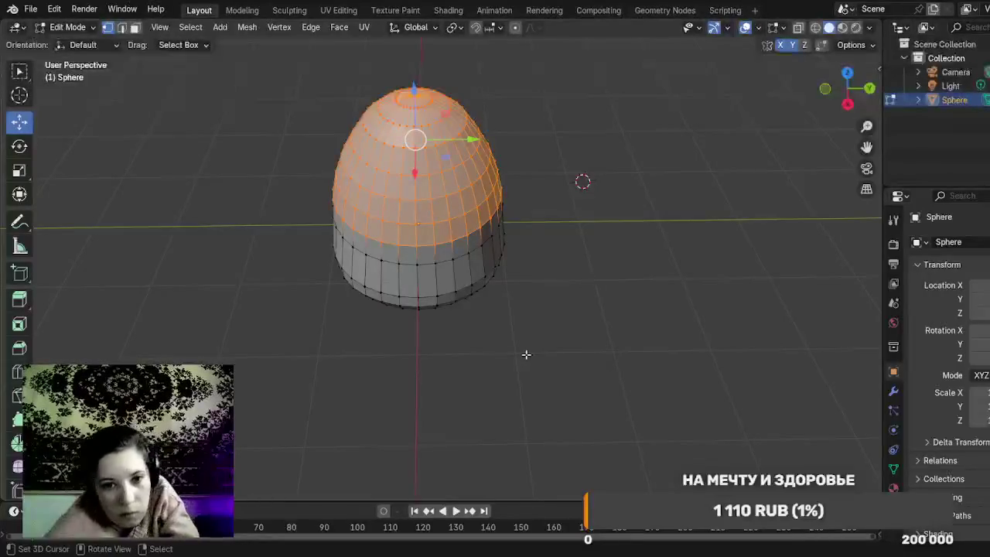
Step: Raise the top rings along Z, grow one more ring and lift slightly, then deselect all
mouse_move(564, 338)
mouse_down()
mouse_move(573, 332)
mouse_move(552, 256)
mouse_move(584, 296)
mouse_up()
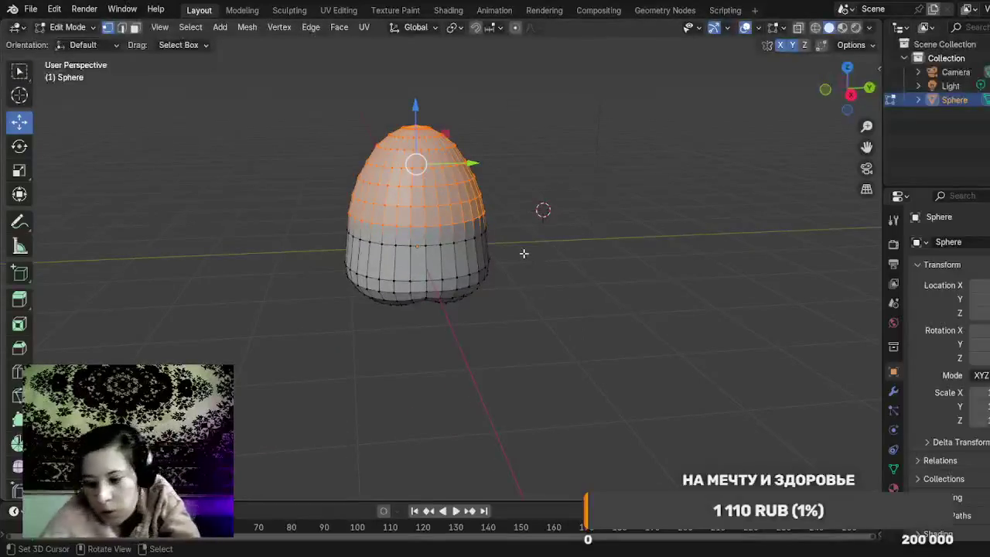
drag(415, 109, 415, 98)
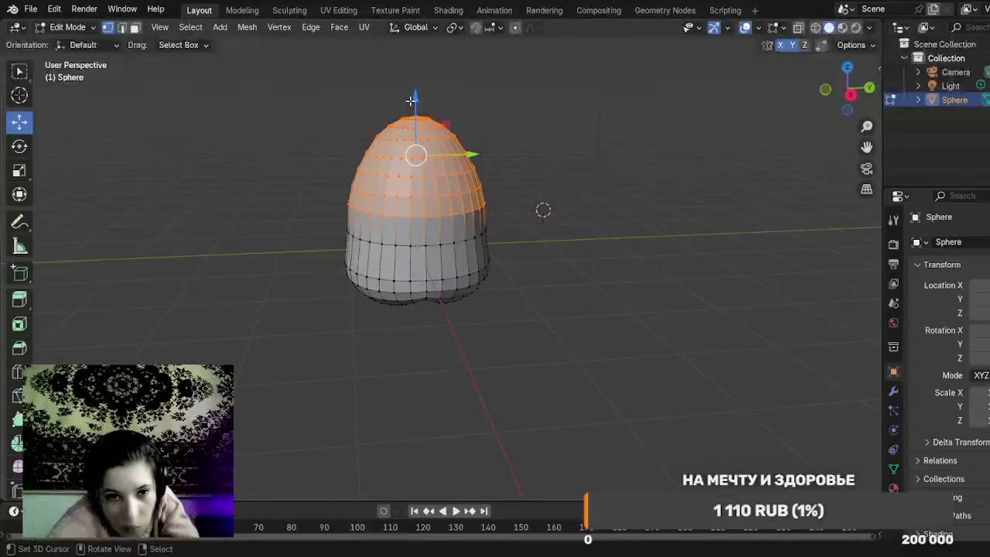
key(ctrl+KP_Add)
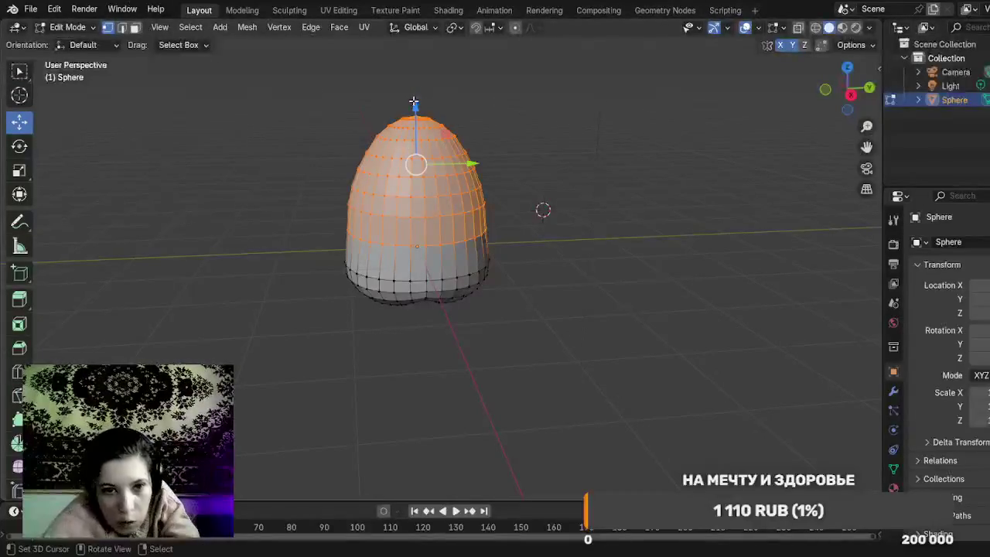
drag(417, 106, 417, 101)
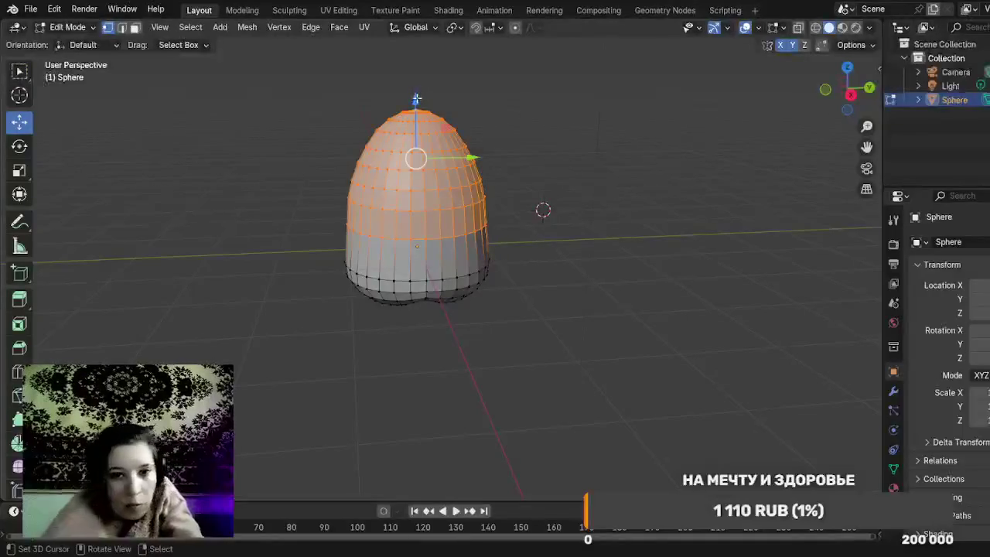
click(546, 151)
mouse_move(590, 289)
mouse_down()
mouse_move(567, 270)
mouse_move(586, 270)
mouse_move(570, 265)
mouse_up()
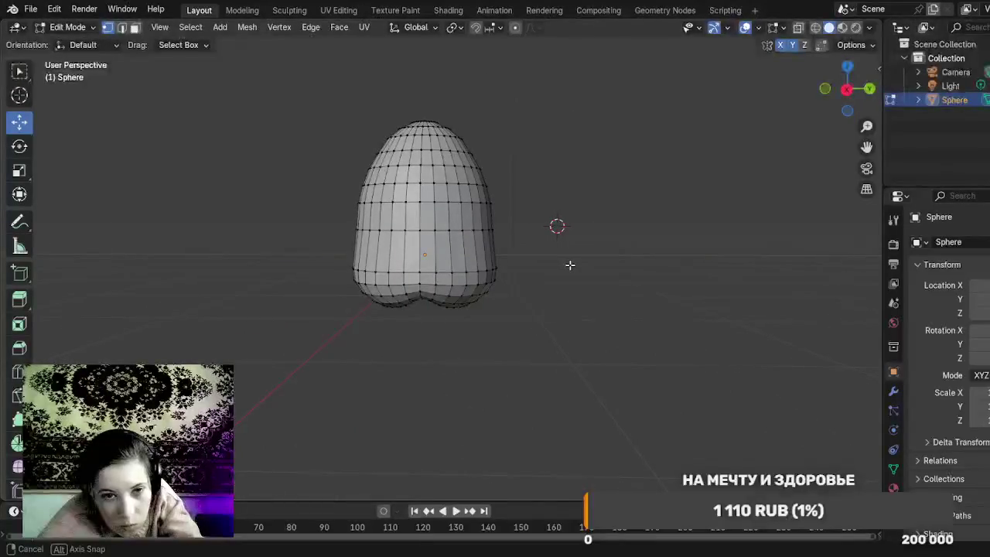
drag(569, 265, 576, 267)
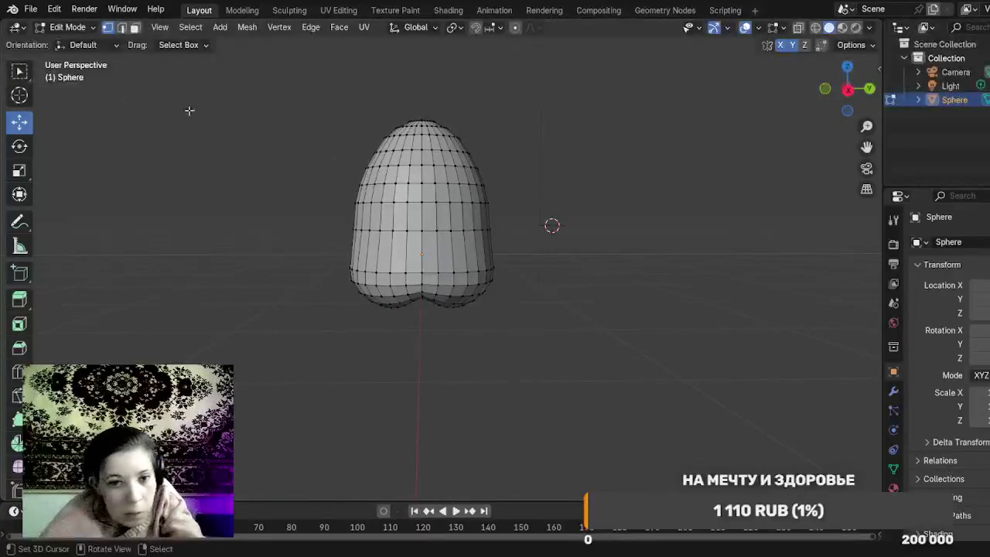
click(68, 27)
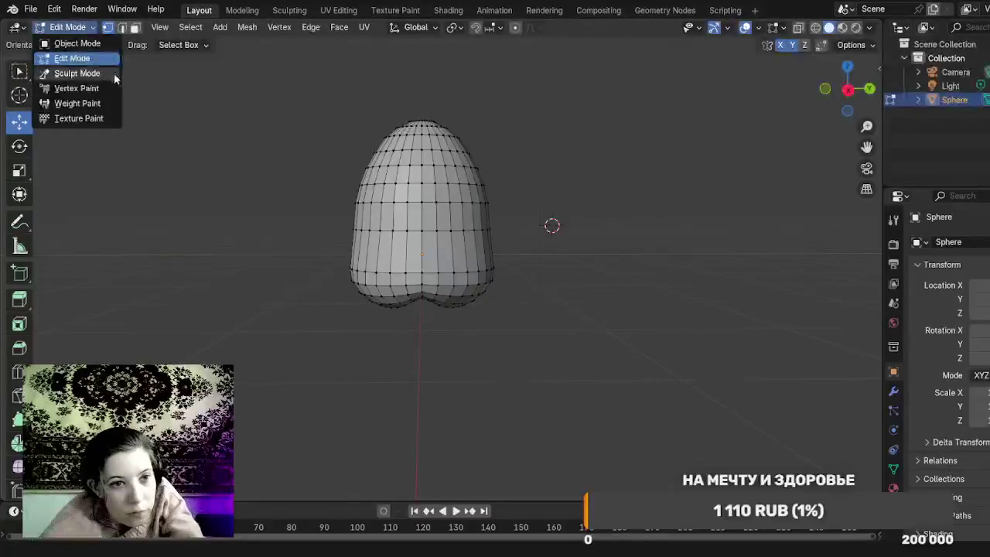
Step: Switch the sphere to Sculpt Mode and pull its surface up-left and up-right with Elastic Grab
click(113, 73)
drag(435, 385, 431, 288)
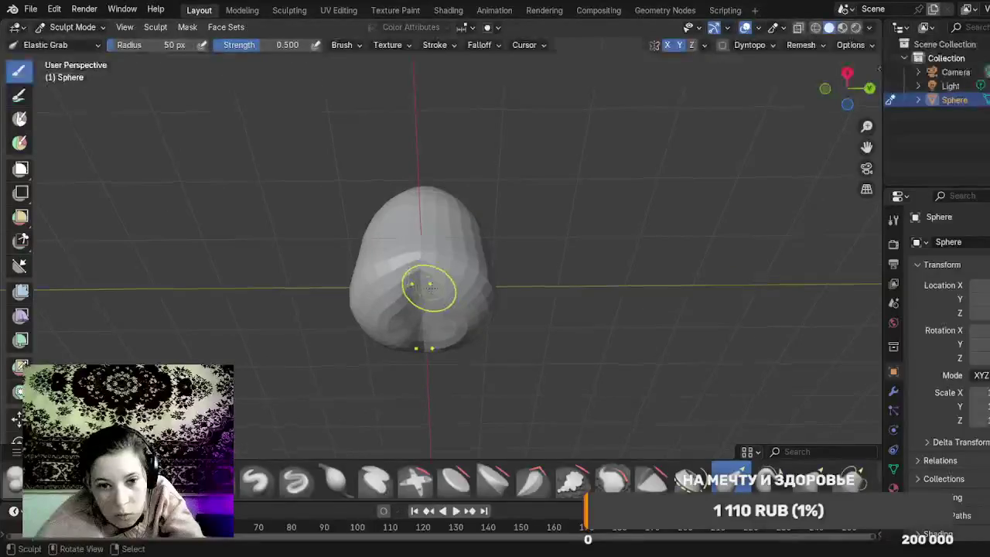
scroll(428, 292, up, 5)
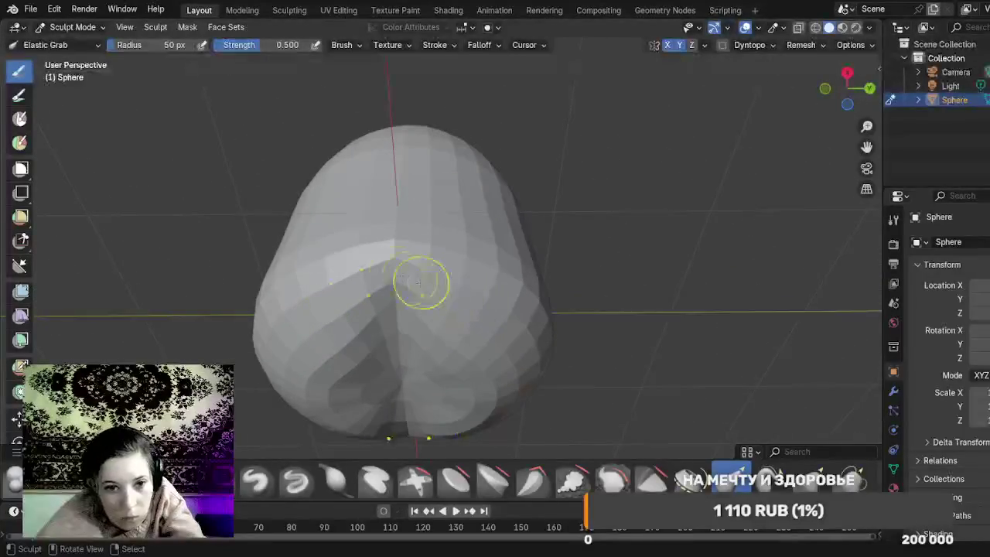
drag(398, 243, 403, 212)
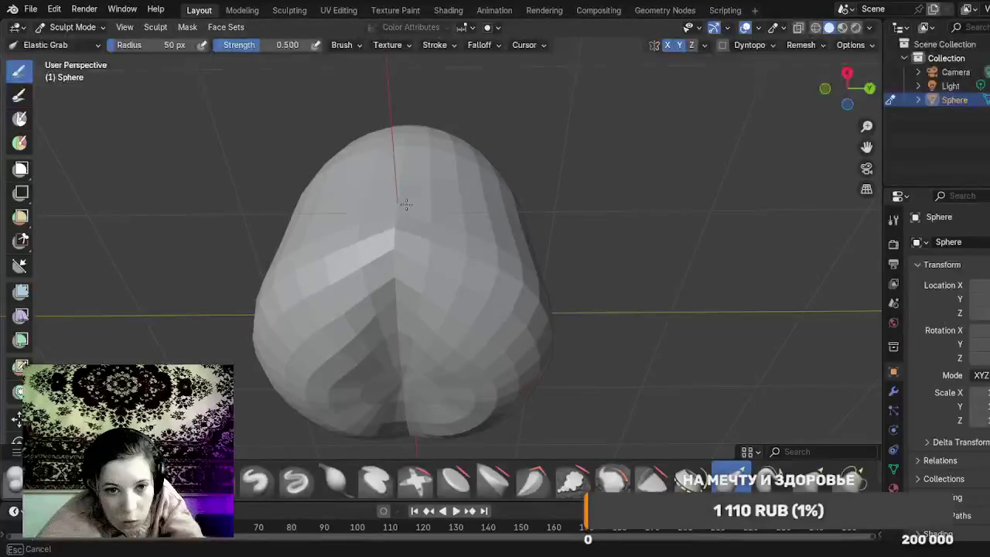
drag(391, 255, 404, 229)
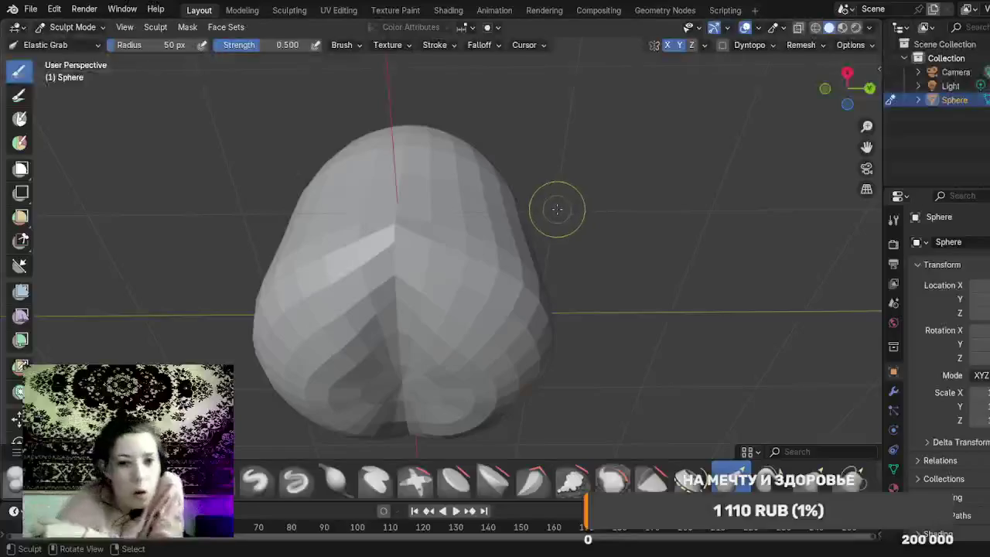
Step: Pull the sphere's sides and centre crease upward, then undo the bulge on the right side
mouse_move(559, 250)
mouse_down()
mouse_move(539, 338)
mouse_move(593, 343)
mouse_move(557, 342)
mouse_up()
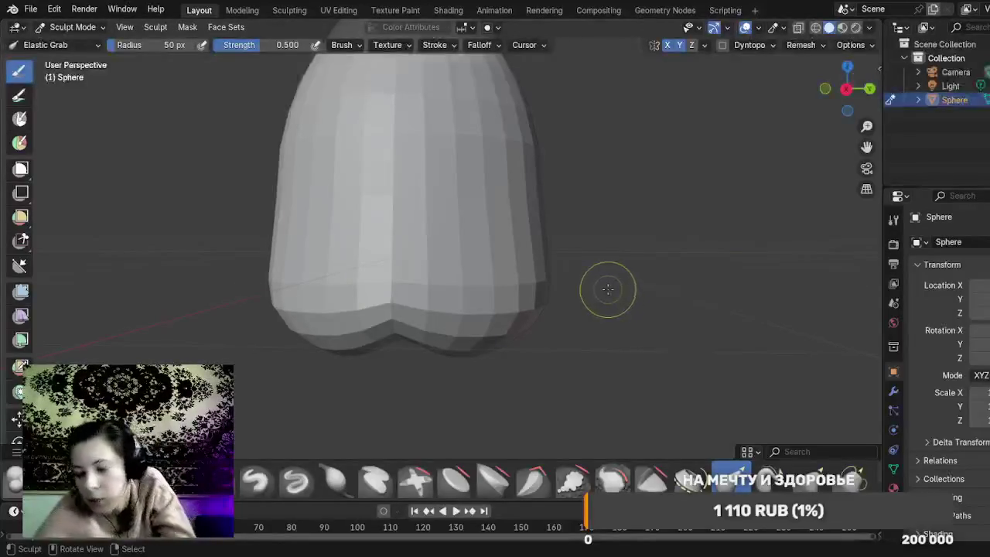
mouse_move(603, 287)
mouse_down()
mouse_move(607, 243)
mouse_move(623, 248)
mouse_up()
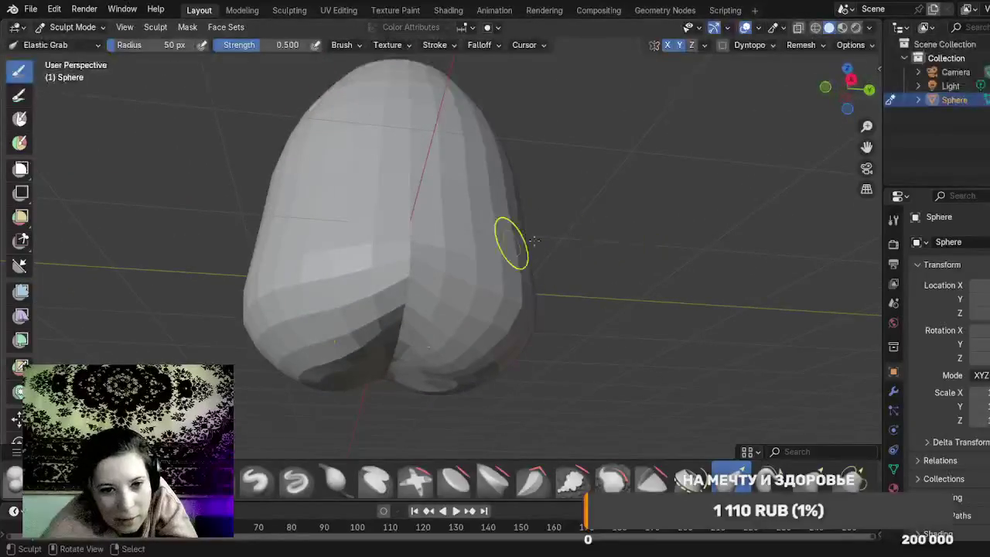
drag(407, 256, 397, 188)
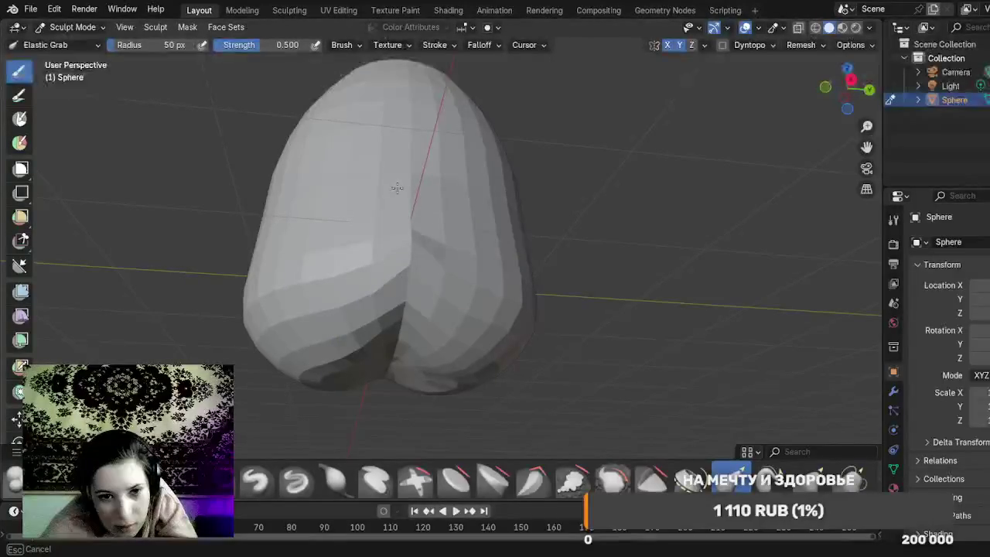
mouse_move(417, 228)
mouse_down()
mouse_move(407, 204)
mouse_move(420, 210)
mouse_up()
mouse_move(588, 262)
mouse_down()
mouse_move(567, 332)
mouse_move(589, 337)
mouse_move(567, 304)
mouse_move(612, 263)
mouse_move(693, 291)
mouse_up()
key(ctrl+z)
key(ctrl+z)
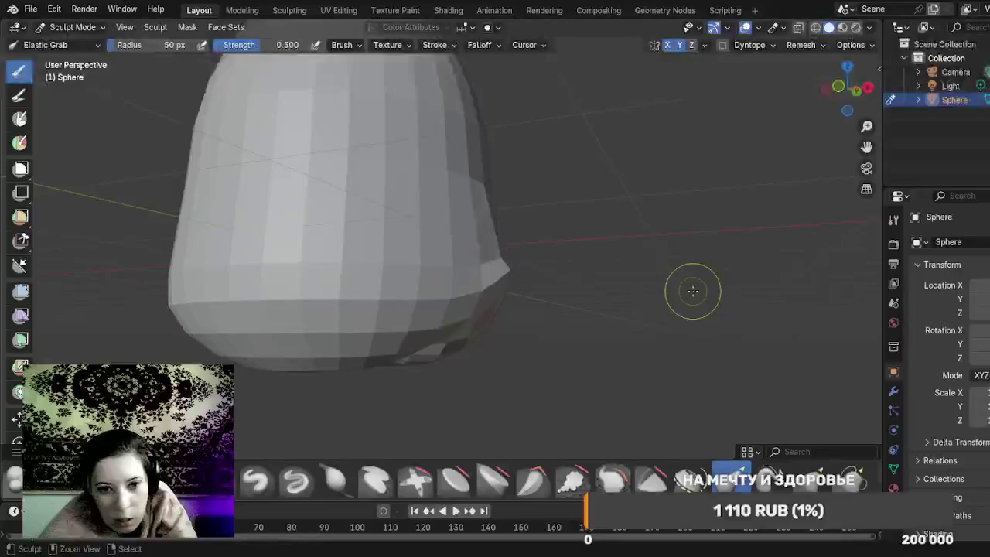
Step: Revert the top-cap selection and the earlier sculpt changes to the sphere's base
key(Tab)
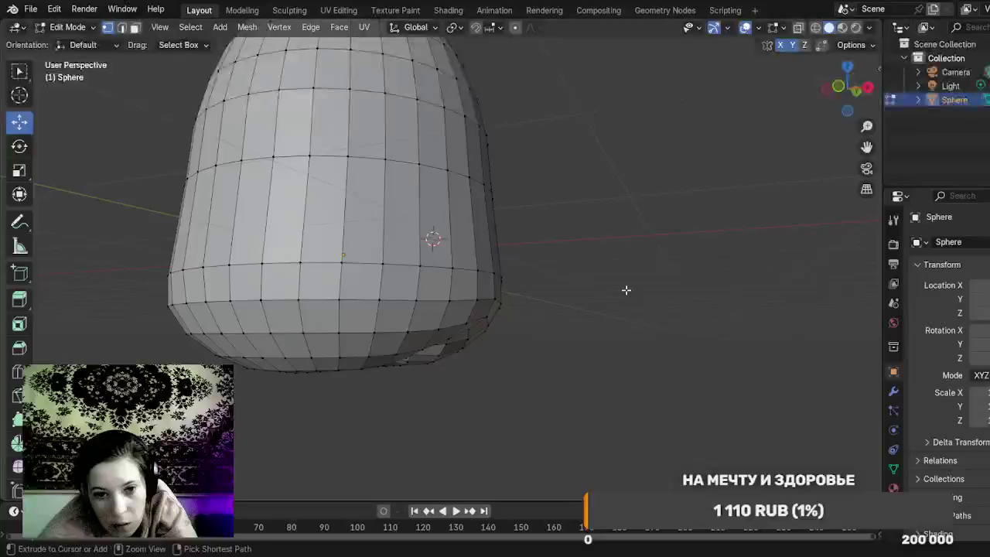
key(ctrl+z)
key(ctrl+z)
key(ctrl+z)
key(ctrl+z)
key(ctrl+z)
key(ctrl+z)
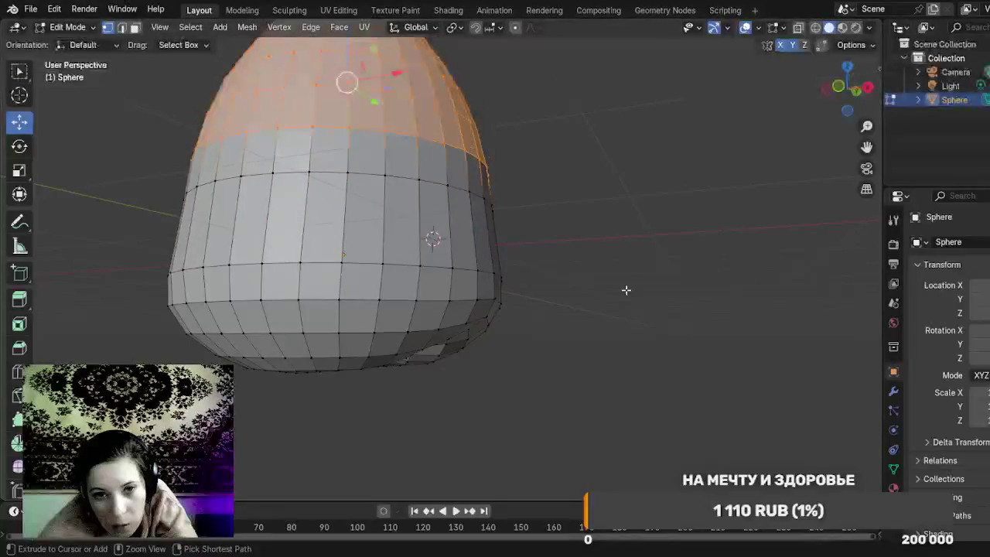
key(ctrl+z)
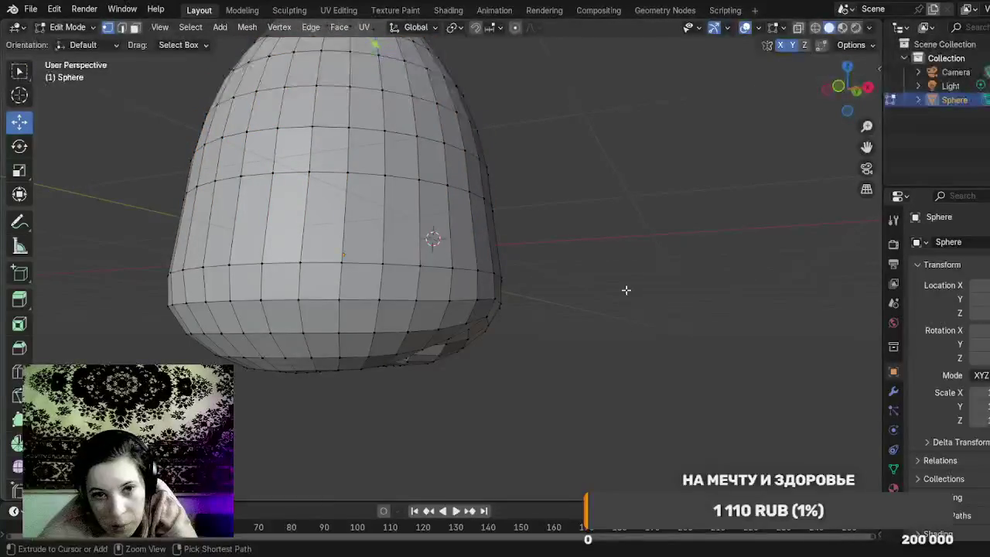
key(ctrl+z)
key(ctrl+z)
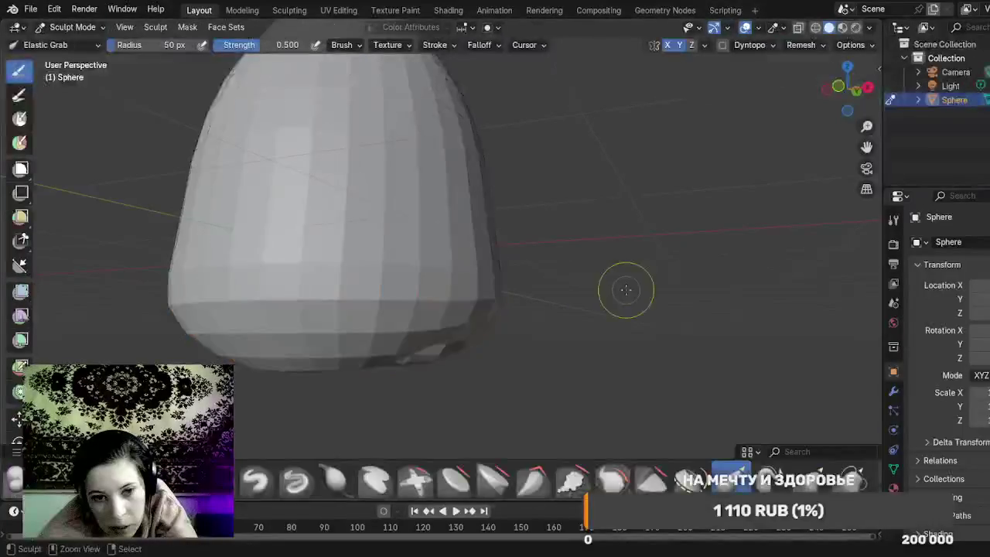
key(ctrl+z)
key(ctrl+z)
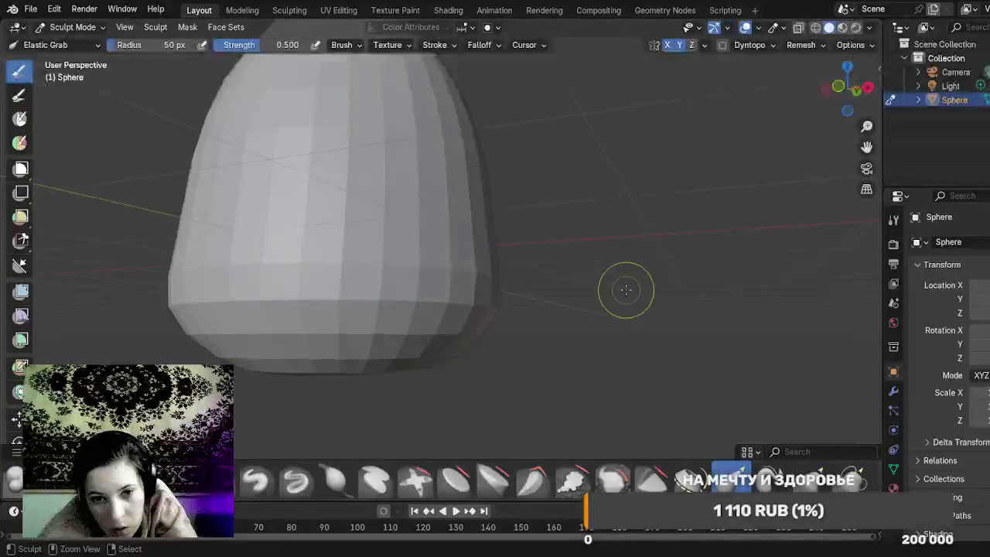
key(ctrl+z)
key(ctrl+z)
key(ctrl+z)
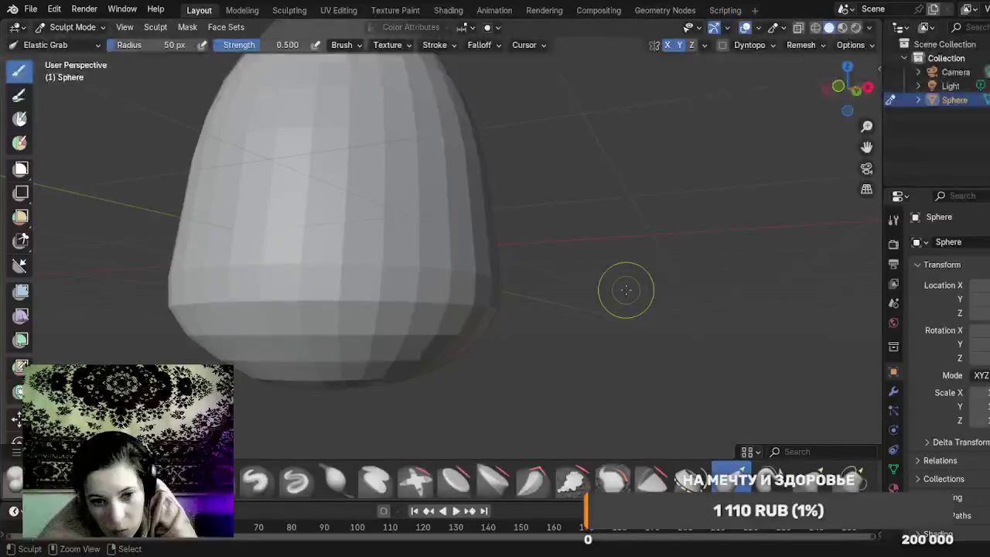
key(ctrl+z)
key(ctrl+z)
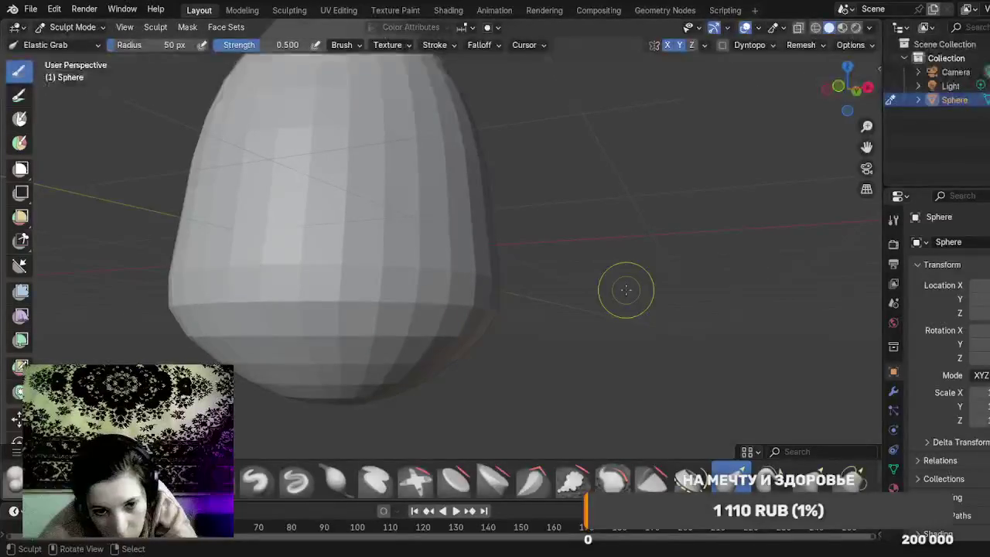
Step: Orbit below the sphere and put it back into Edit Mode
drag(605, 298, 552, 182)
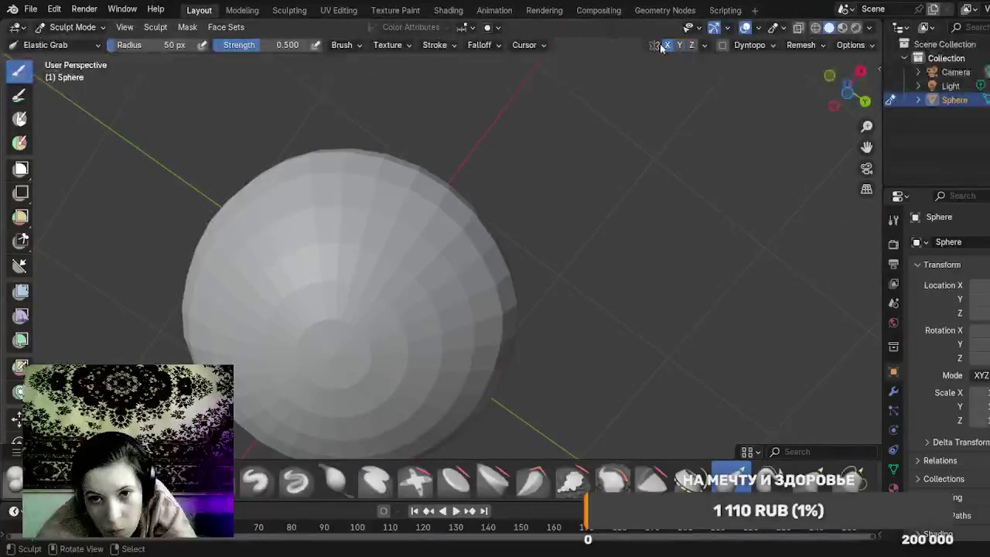
click(91, 29)
click(106, 61)
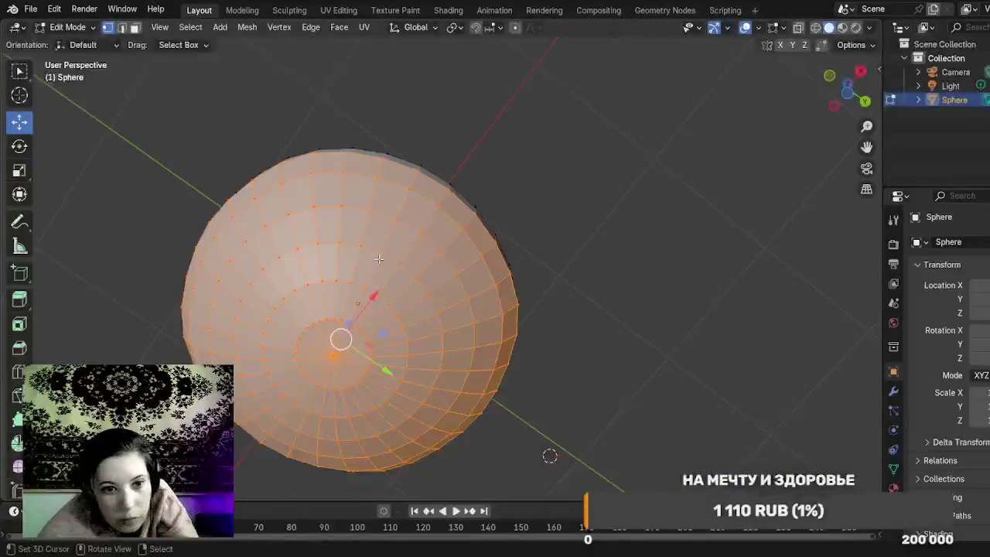
Step: Select the bottom pole vertex and grow the selection over the egg's lower rings
click(331, 353)
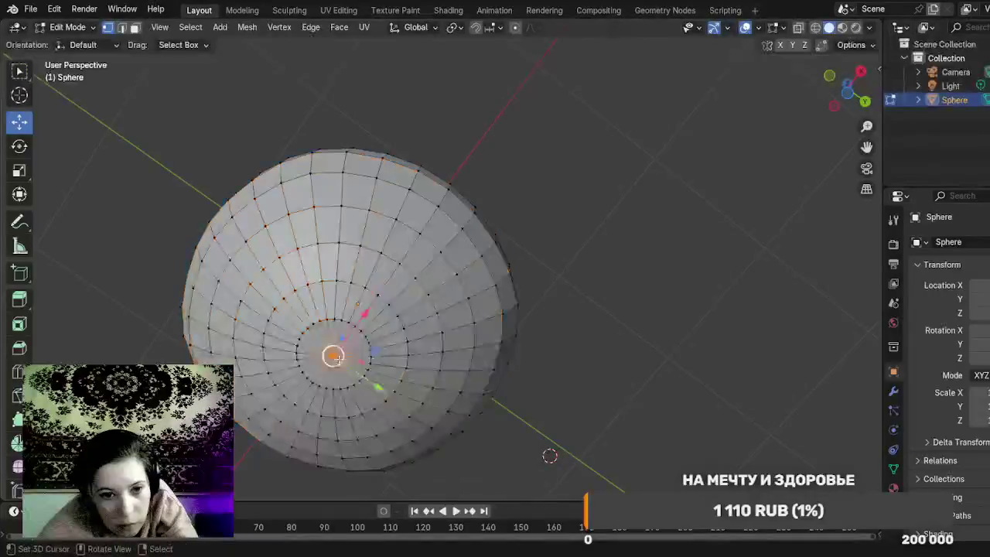
mouse_move(658, 409)
mouse_down()
mouse_move(662, 418)
mouse_move(662, 29)
mouse_up()
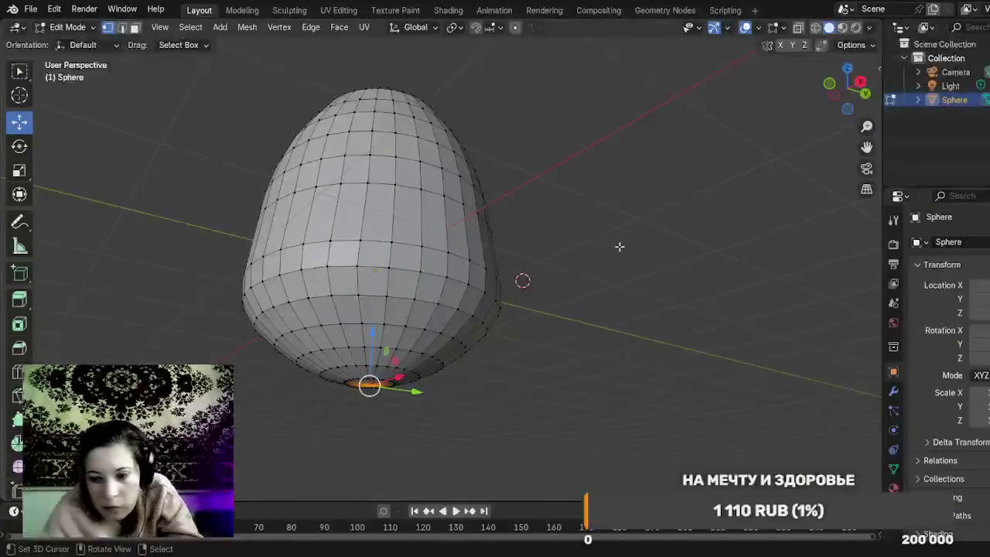
key(ctrl+KP_Add)
key(ctrl+KP_Add)
key(ctrl+KP_Add)
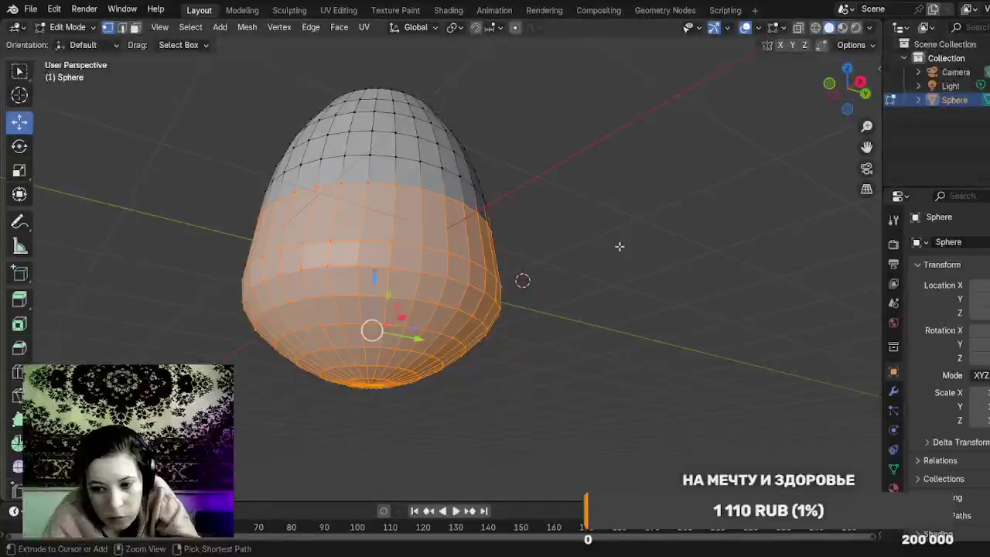
key(ctrl+KP_Subtract)
key(ctrl+KP_Subtract)
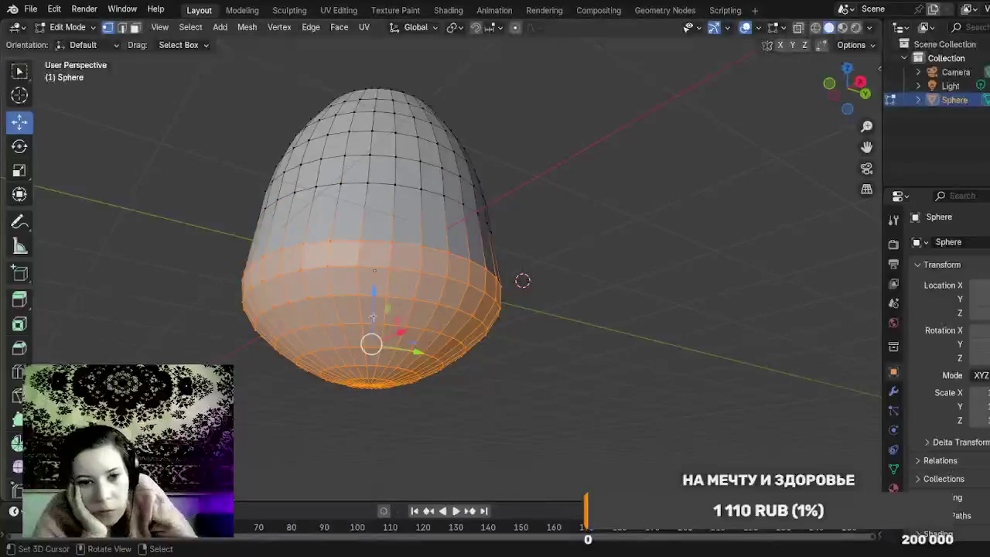
Step: Raise the selected lower rings about 0.16 m along Z for a flatter base
mouse_move(373, 300)
mouse_down()
mouse_move(379, 282)
mouse_move(382, 294)
mouse_up()
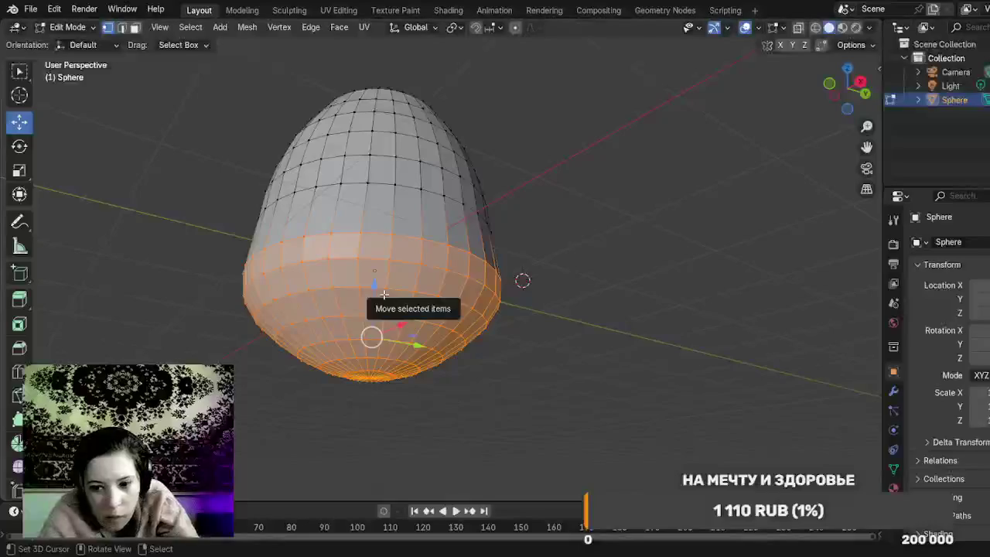
key(ctrl+KP_Subtract)
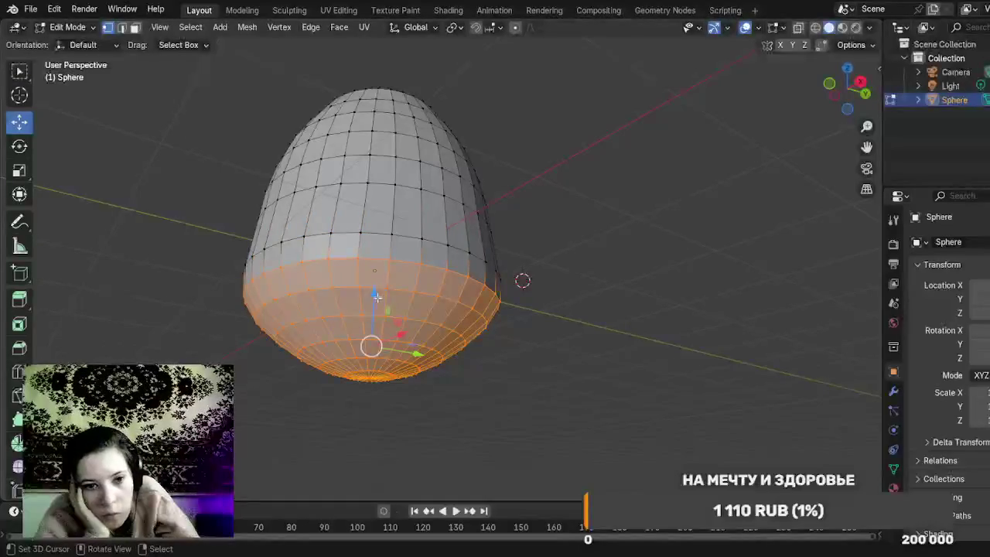
drag(379, 294, 377, 276)
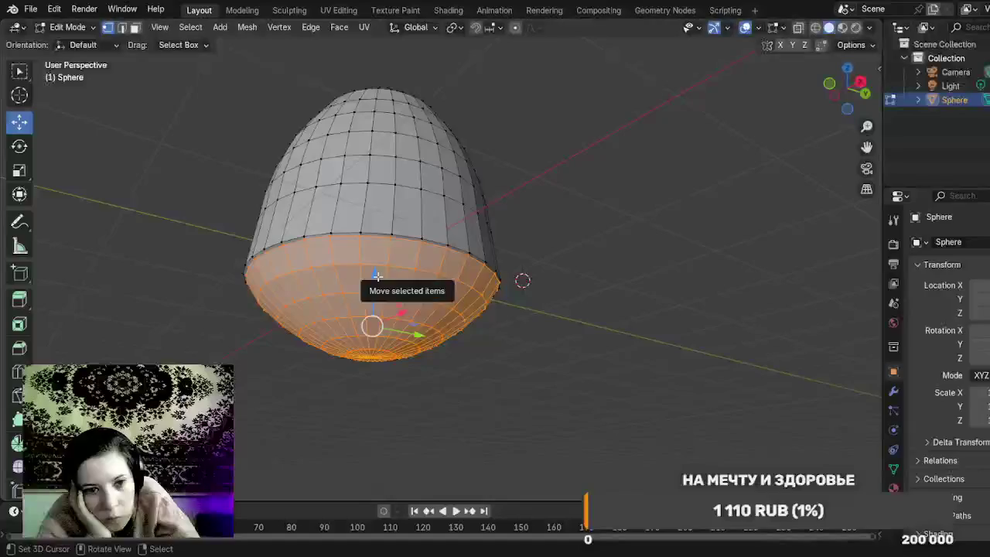
drag(378, 276, 373, 281)
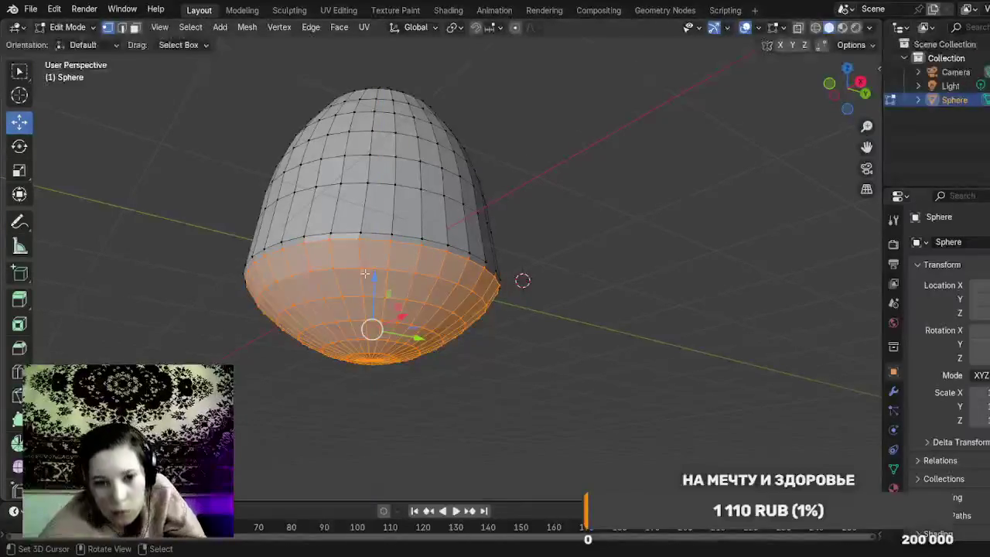
drag(588, 305, 573, 360)
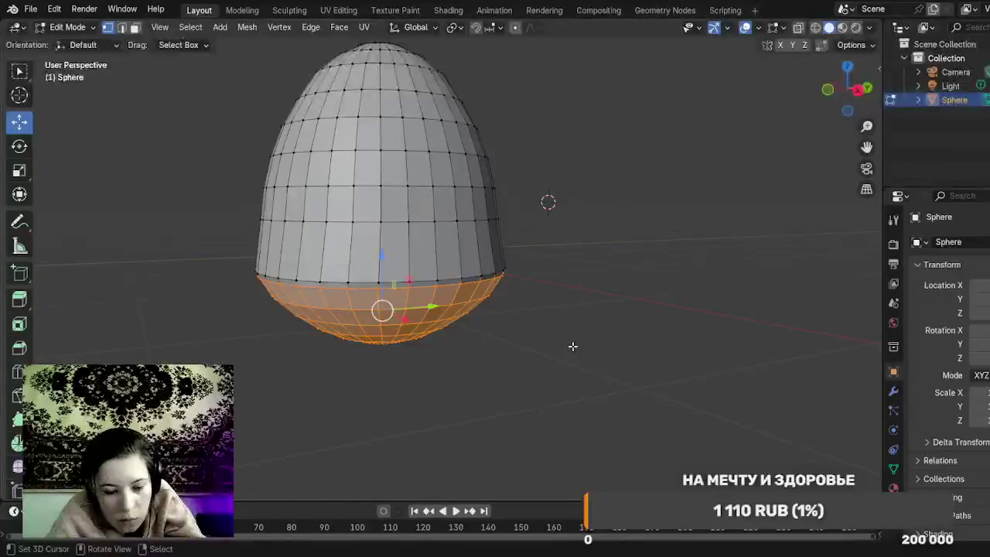
Step: Undo the last edits and nudge the bottom faces about 0.01 m up along Z
key(ctrl+z)
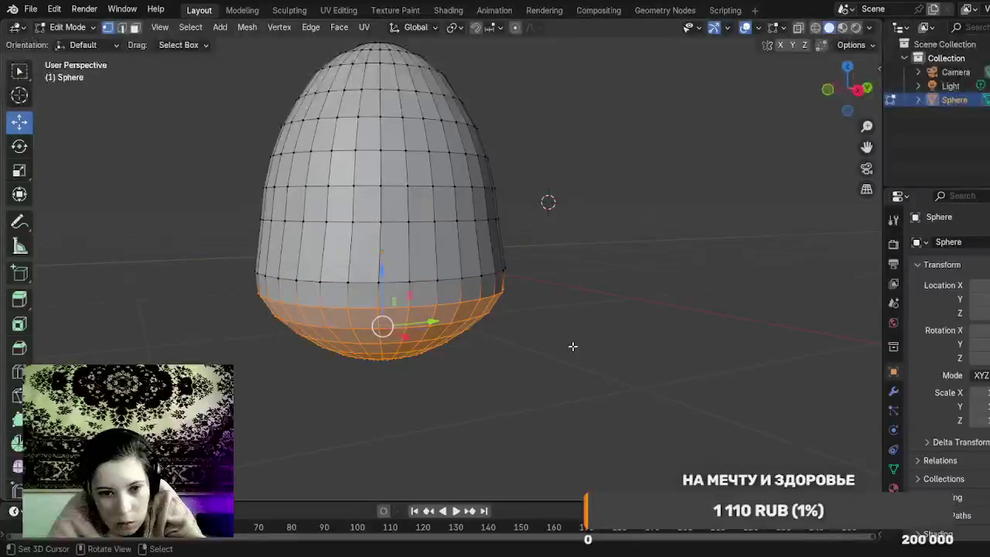
key(ctrl+z)
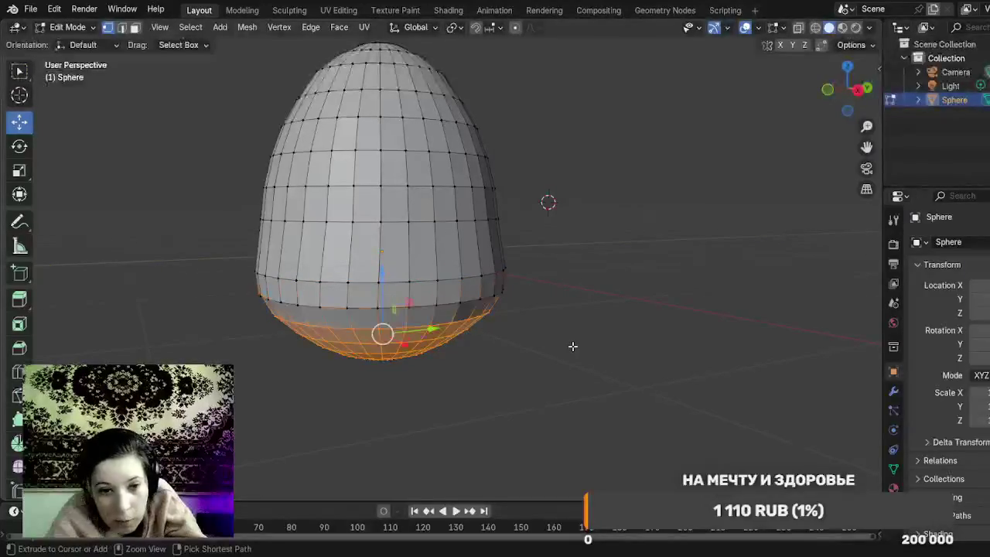
key(ctrl+z)
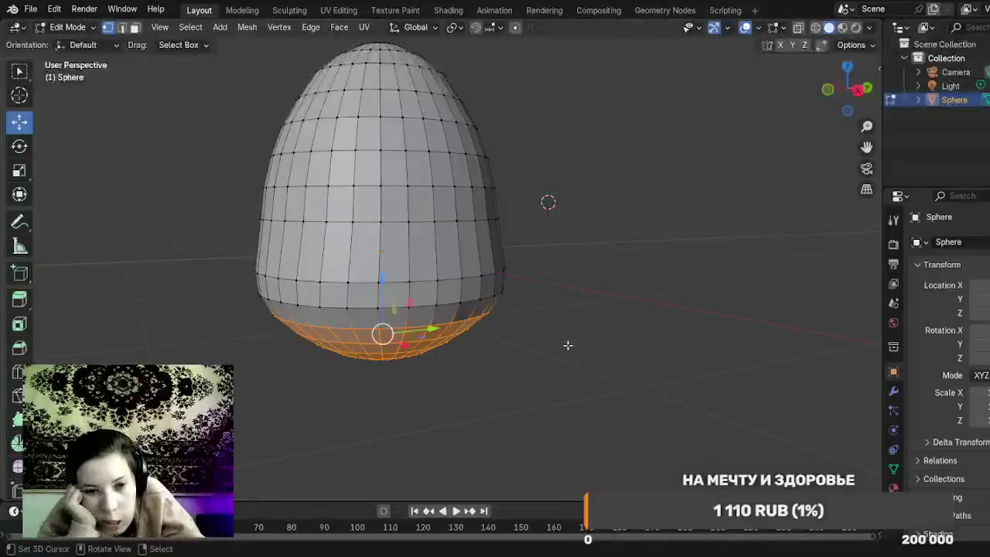
drag(382, 282, 386, 275)
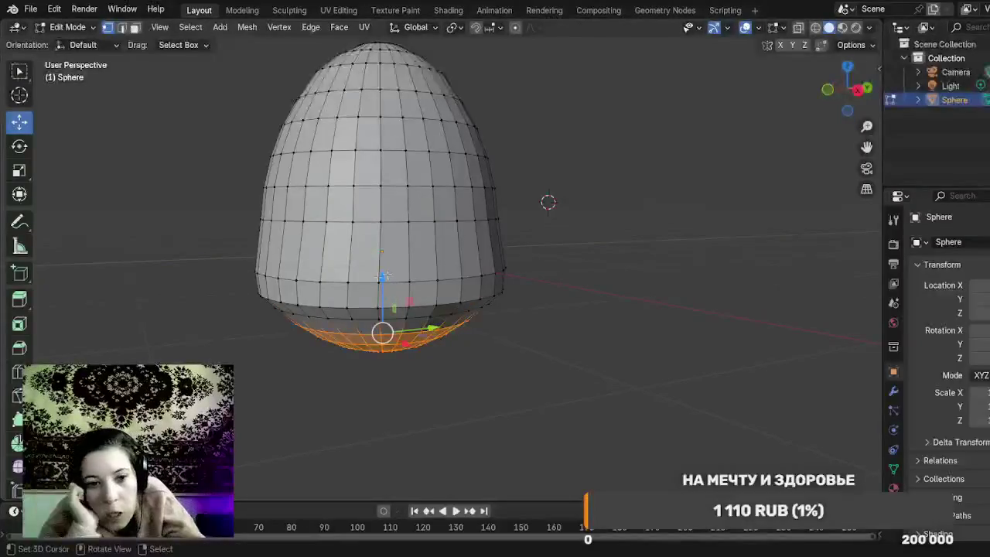
drag(382, 290, 385, 276)
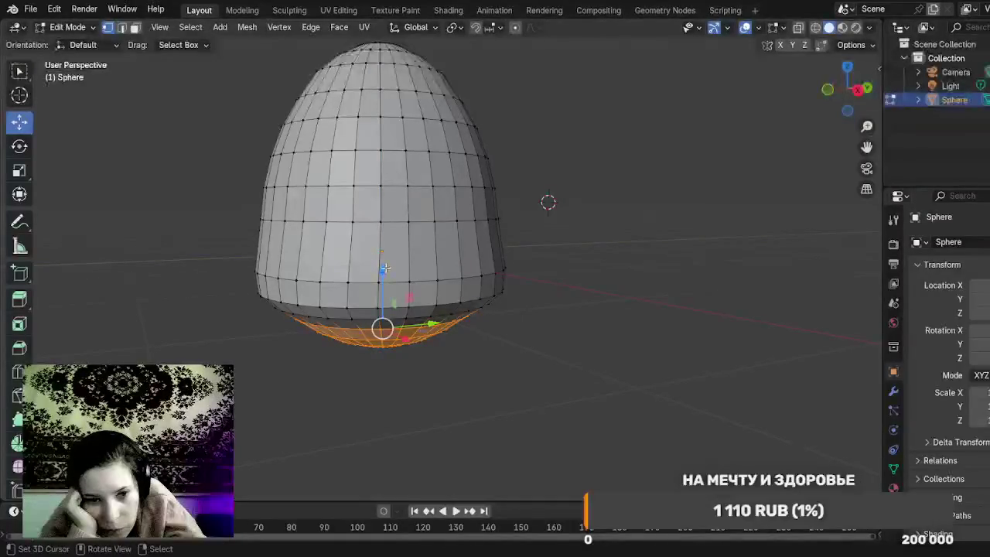
key(ctrl+z)
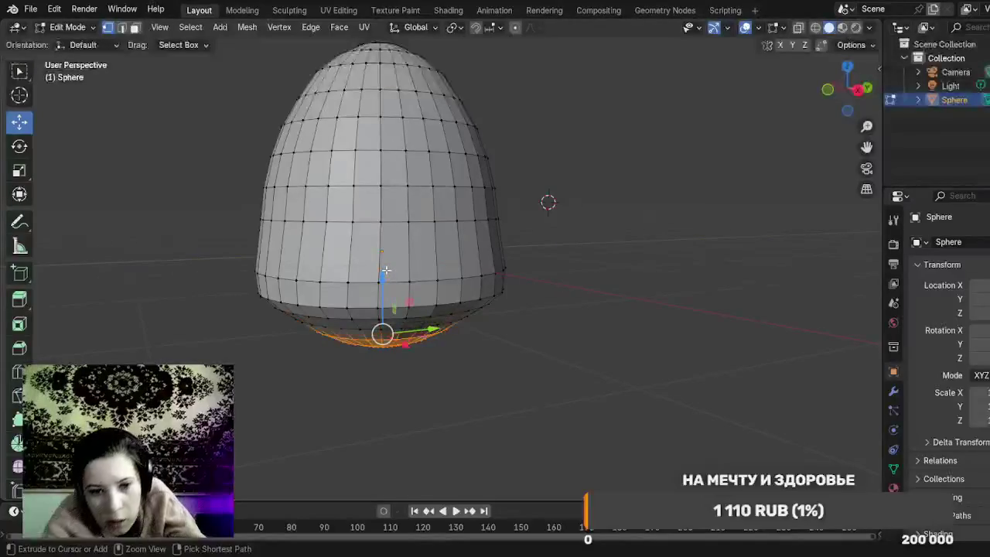
drag(380, 285, 383, 273)
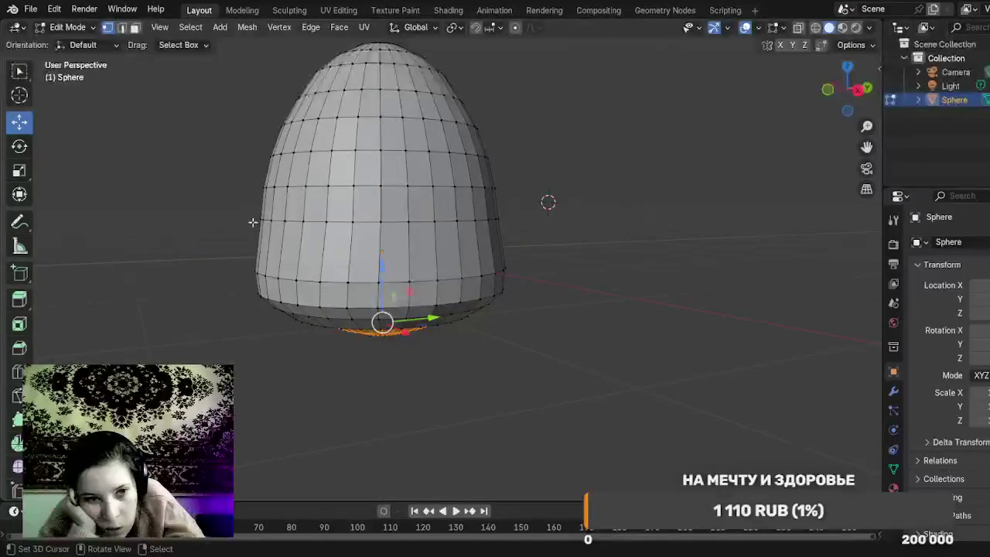
click(92, 31)
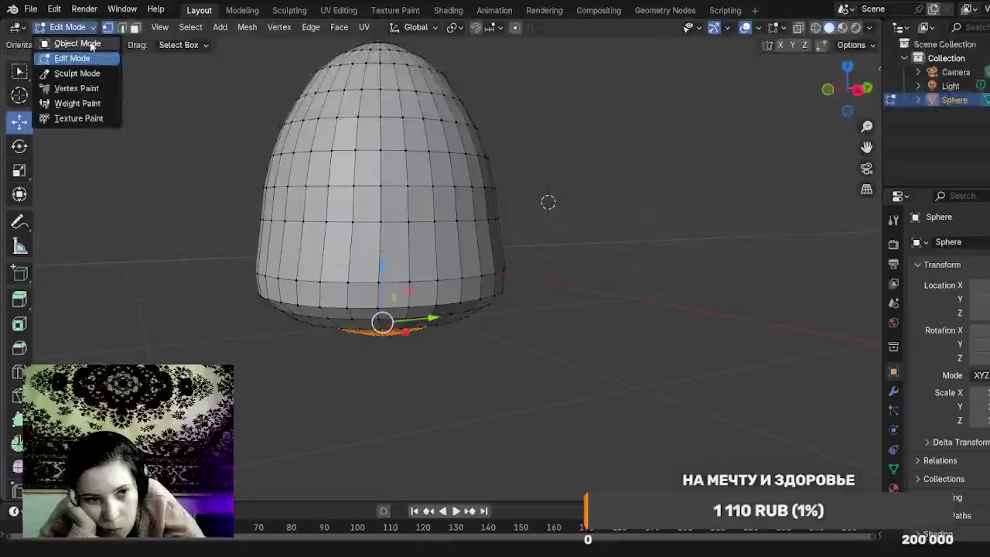
Step: Return the egg to Object Mode and add a new UV sphere
click(90, 41)
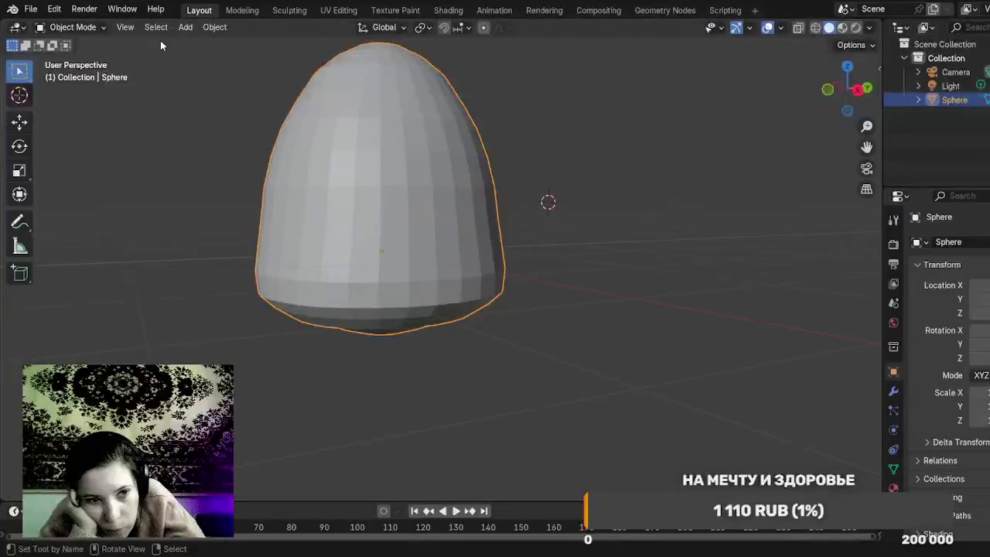
click(185, 27)
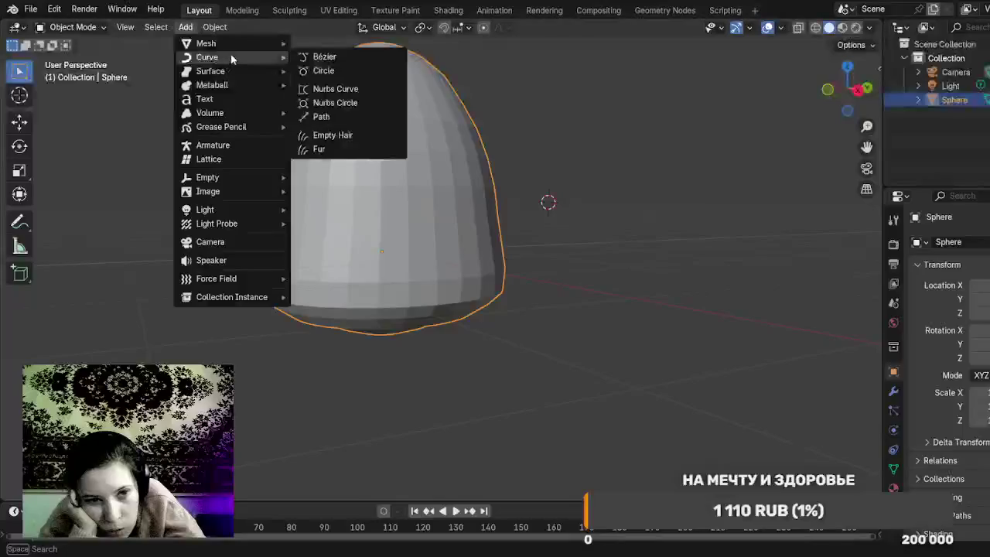
mouse_move(274, 46)
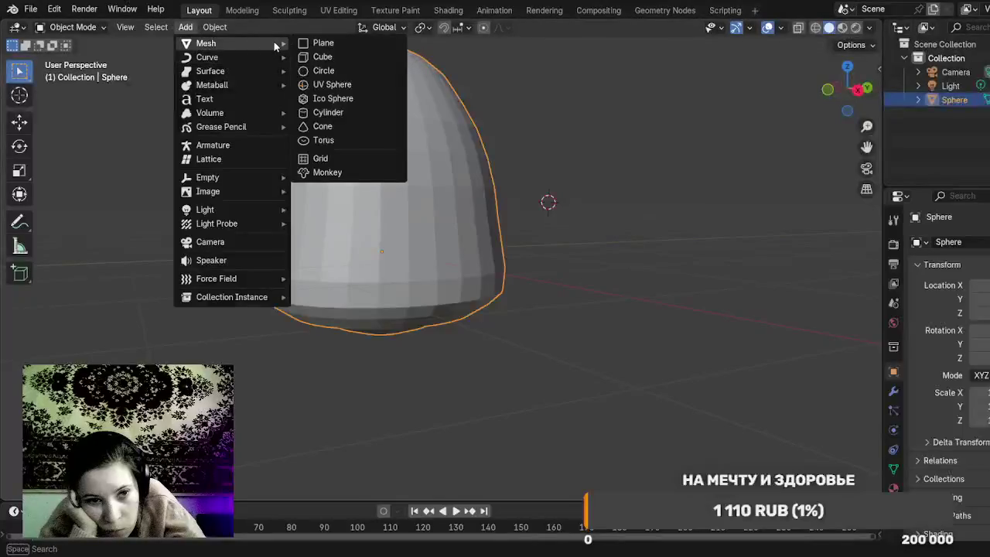
click(338, 91)
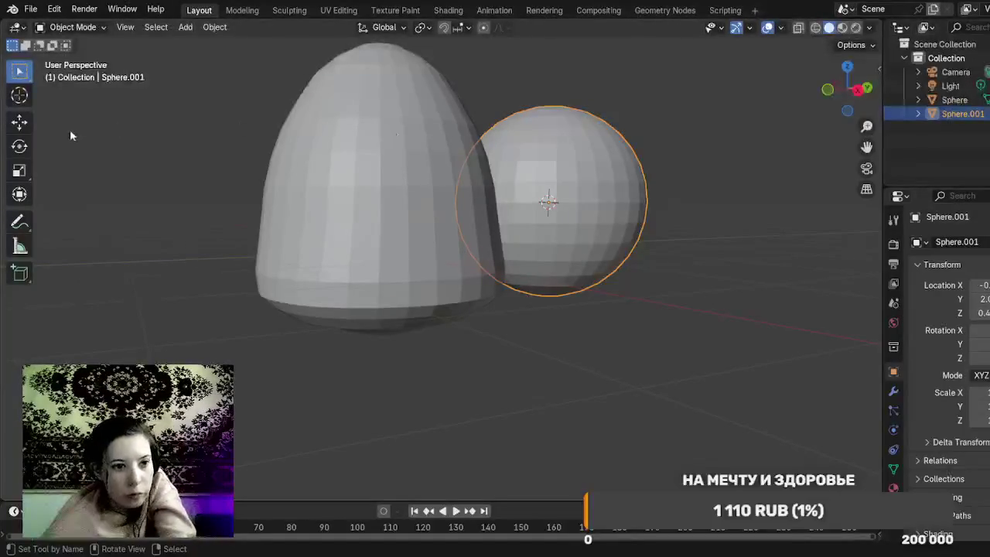
Step: Slide the new sphere along Y and X, then undo both moves and the added sphere
click(23, 130)
mouse_move(700, 264)
mouse_down()
mouse_move(714, 415)
mouse_move(716, 406)
mouse_up()
scroll(715, 407, down, 5)
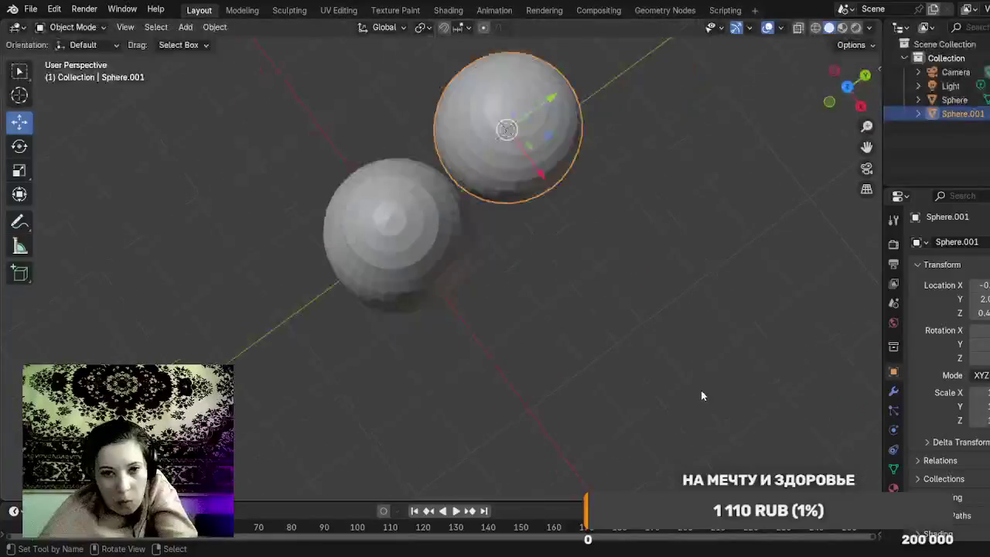
drag(543, 129, 427, 243)
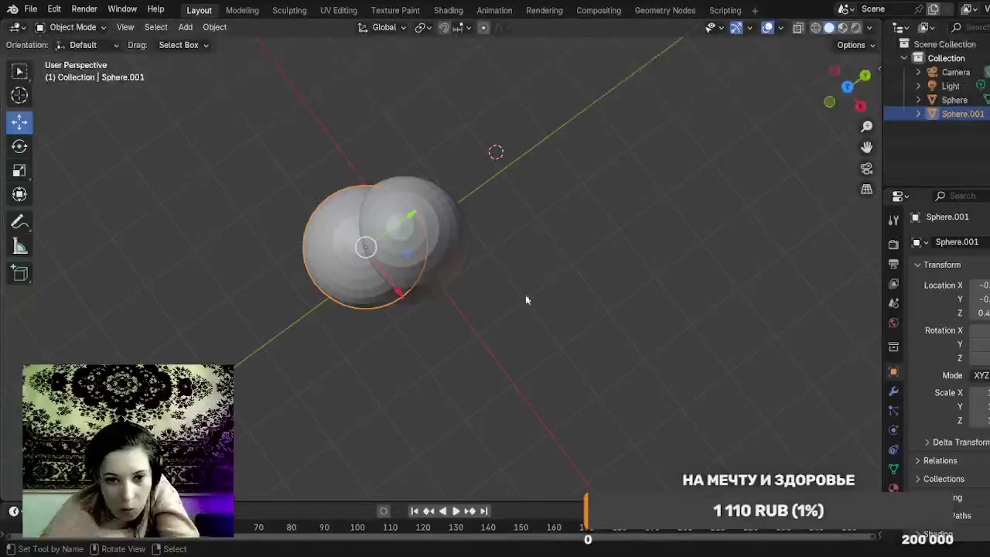
drag(397, 293, 407, 303)
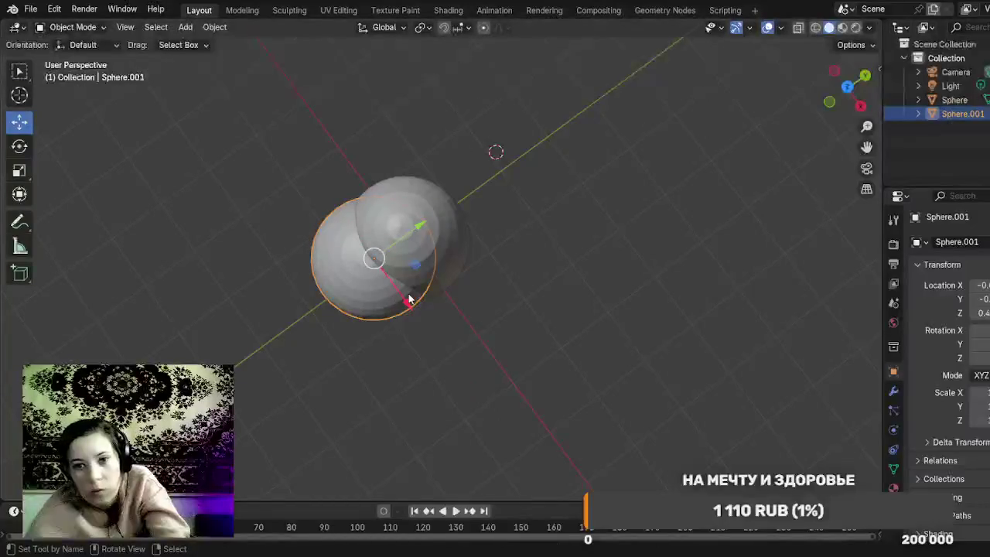
key(ctrl+z)
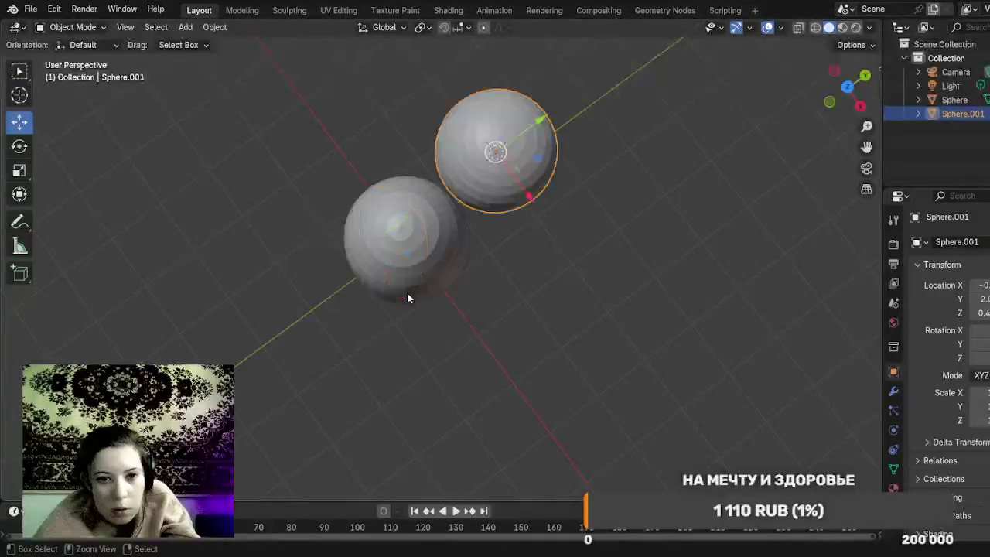
key(ctrl+z)
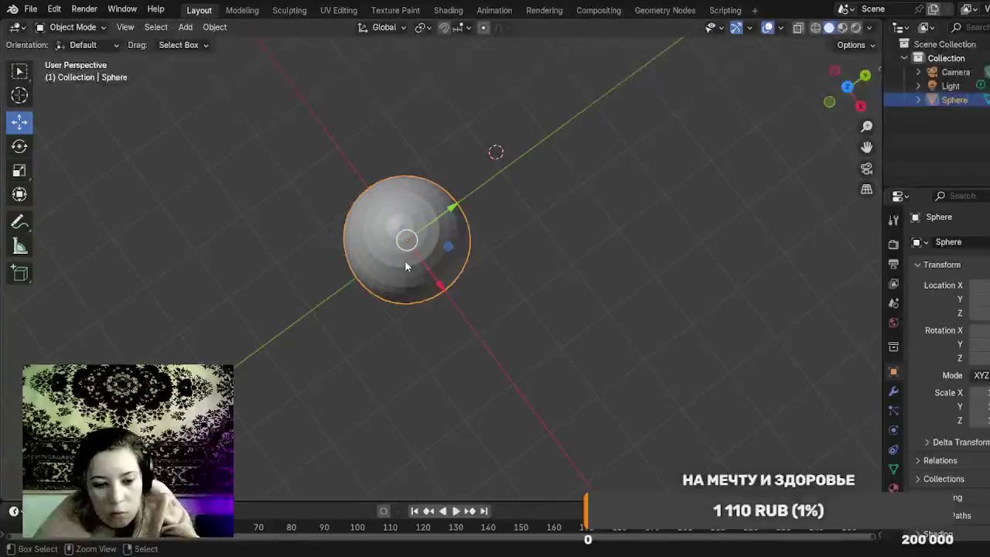
Step: Paste the copied sphere as Sphere.001 at the origin and try scaling it along one axis
key(ctrl+v)
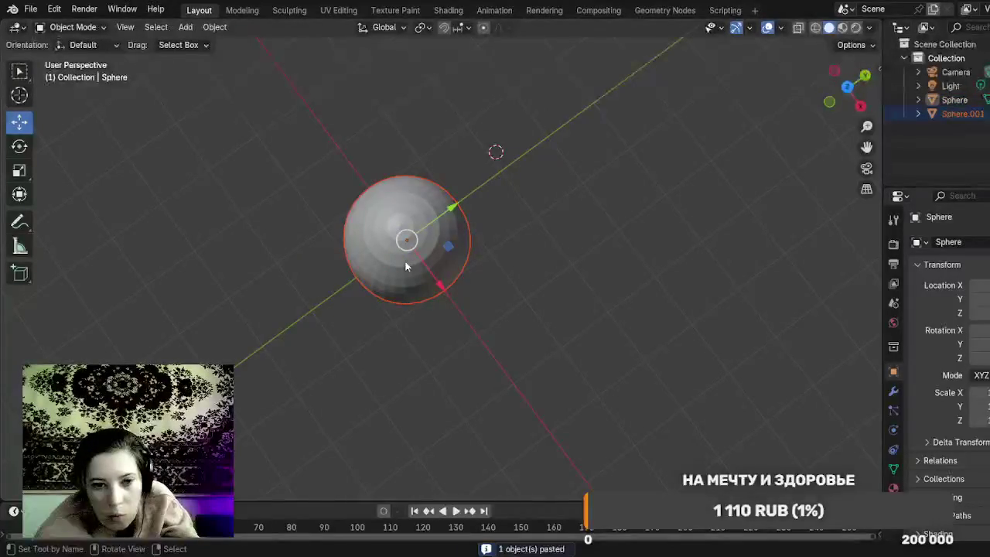
click(23, 174)
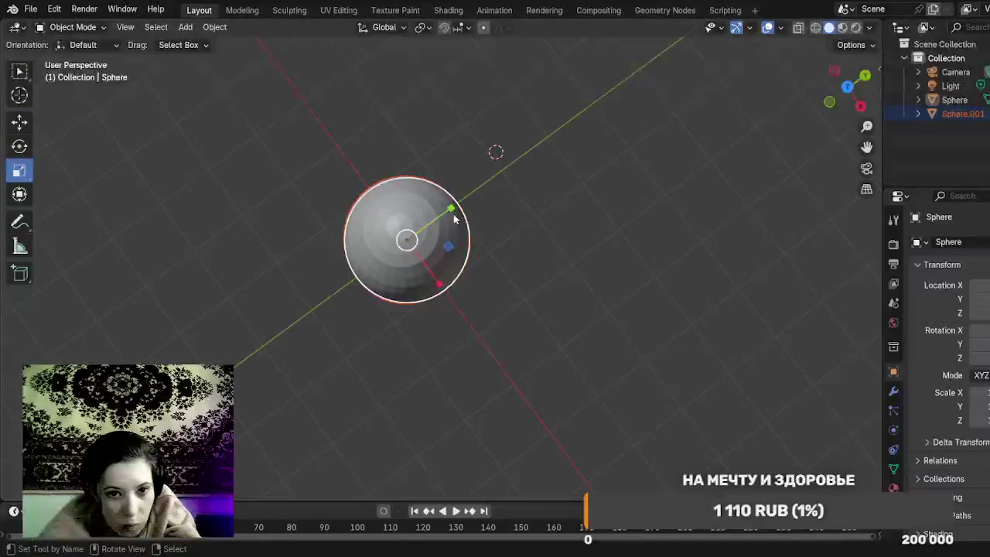
drag(453, 212, 441, 224)
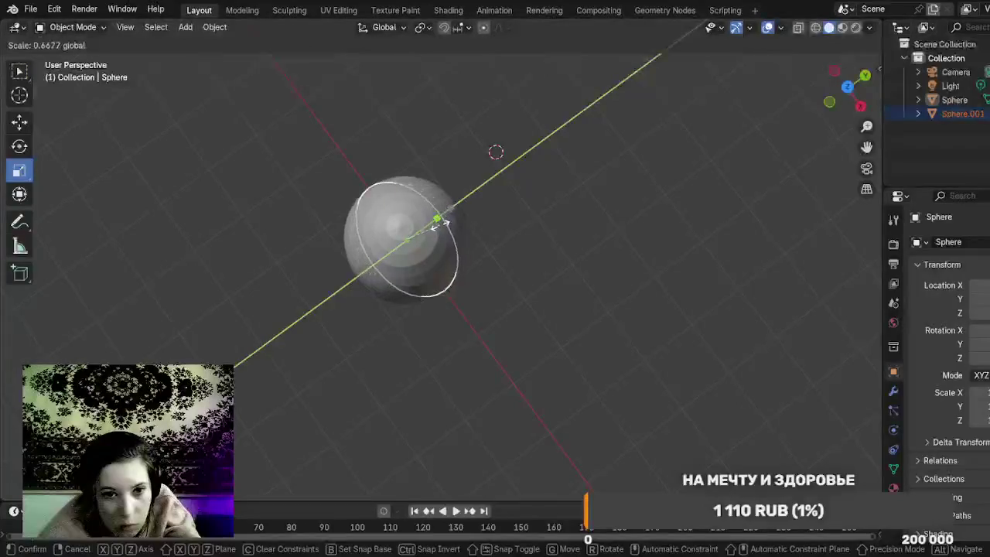
key(Escape)
key(shift+space)
key(g)
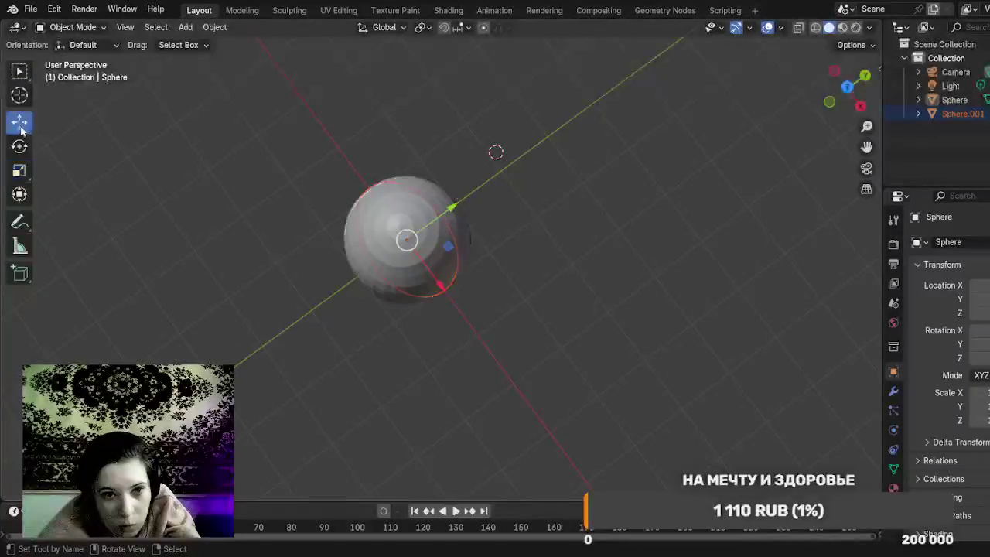
drag(529, 363, 499, 255)
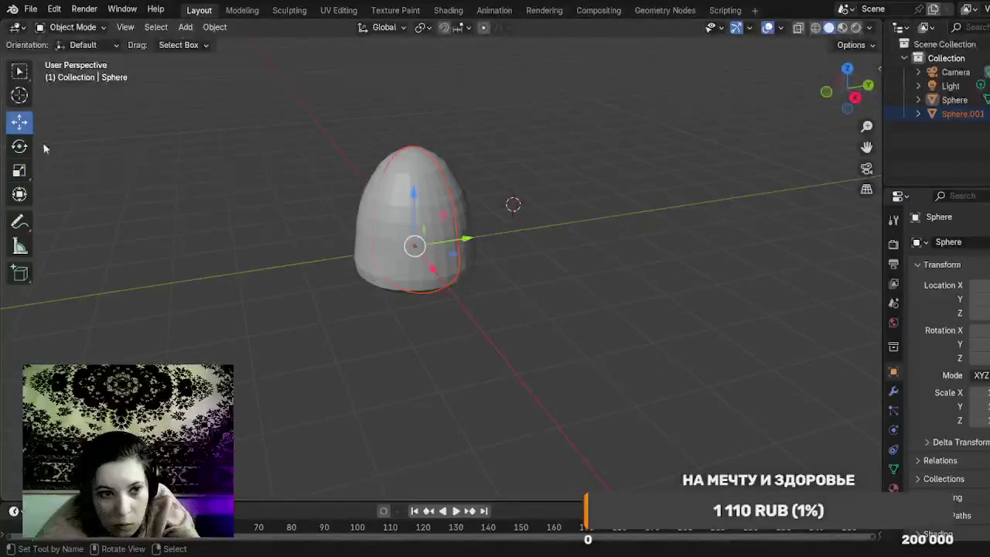
Step: Tilt Sphere.001 around X and move it 1.822 m along Y beside the egg
click(19, 148)
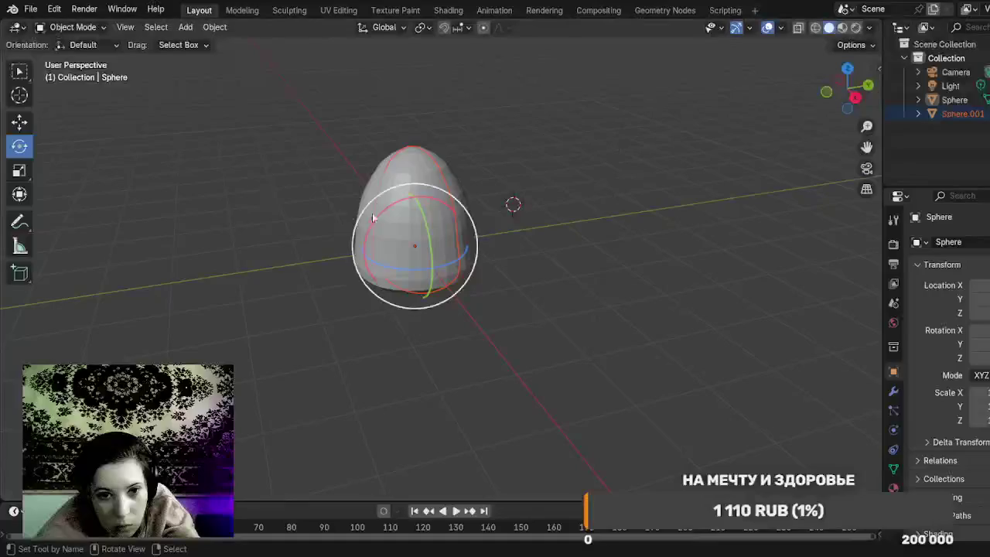
mouse_move(379, 212)
mouse_down()
mouse_move(325, 279)
mouse_move(320, 353)
mouse_move(345, 412)
mouse_move(393, 320)
mouse_move(419, 328)
mouse_up()
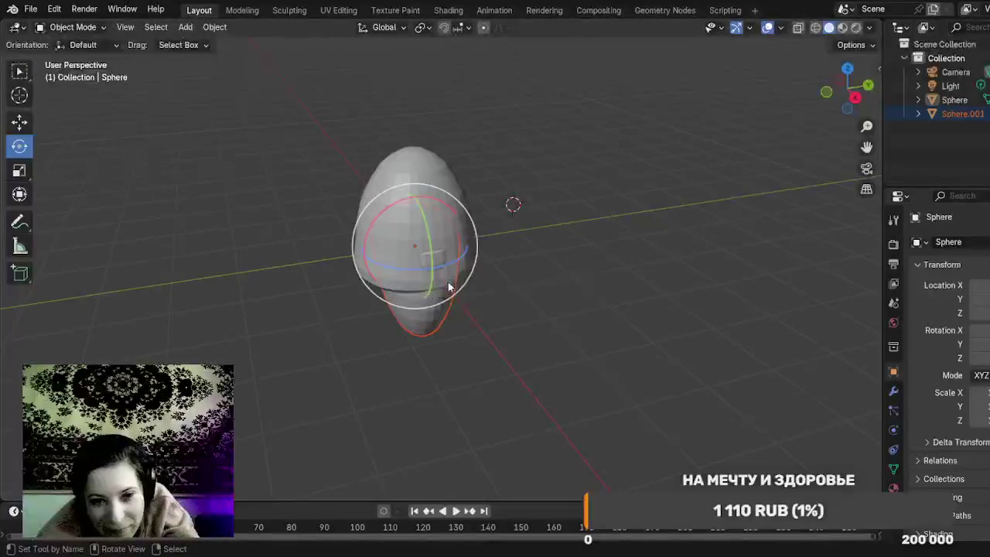
key(shift+space)
key(g)
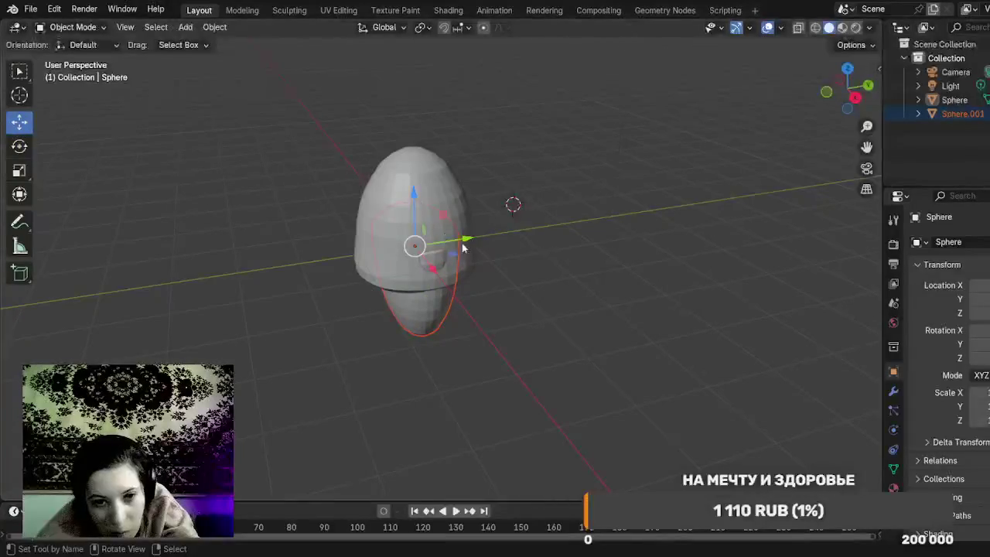
drag(466, 239, 368, 256)
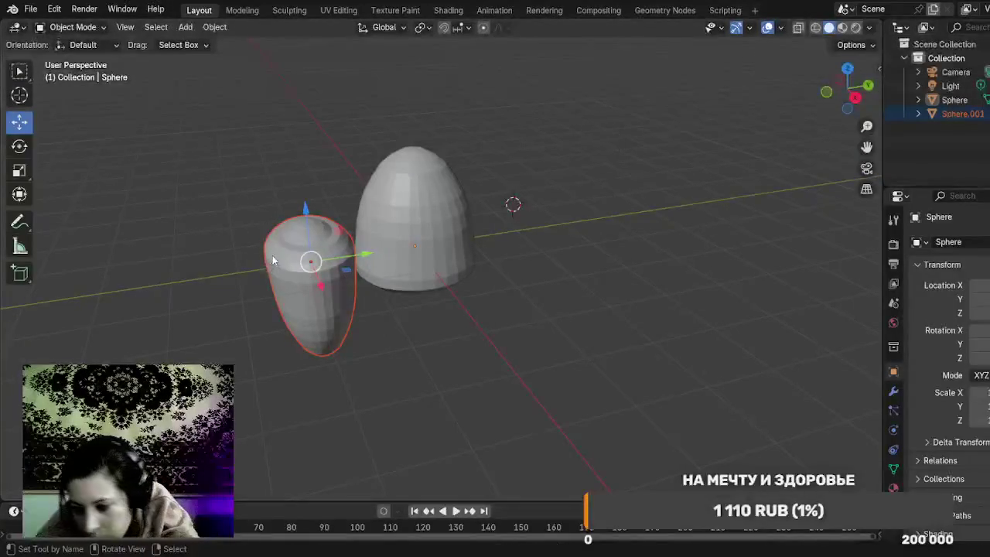
Step: Put both meshes into Edit Mode and grow the face selection
click(73, 27)
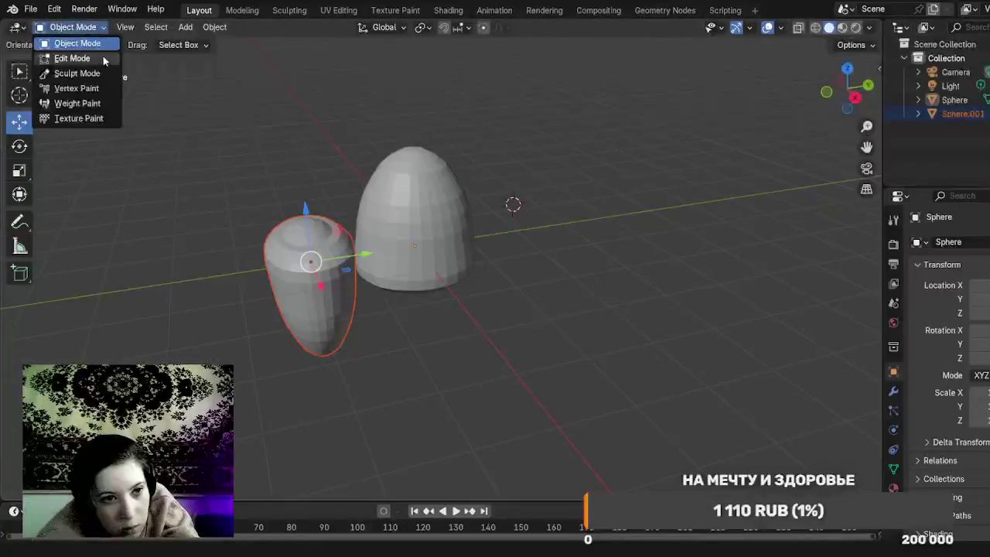
click(102, 56)
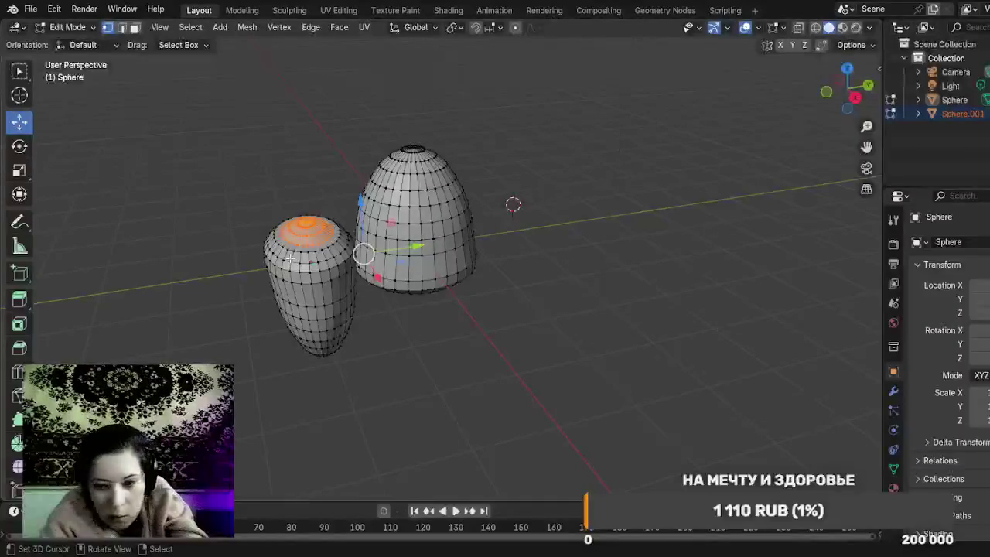
key(ctrl+KP_Add)
key(ctrl+KP_Add)
key(ctrl+KP_Add)
key(ctrl+KP_Add)
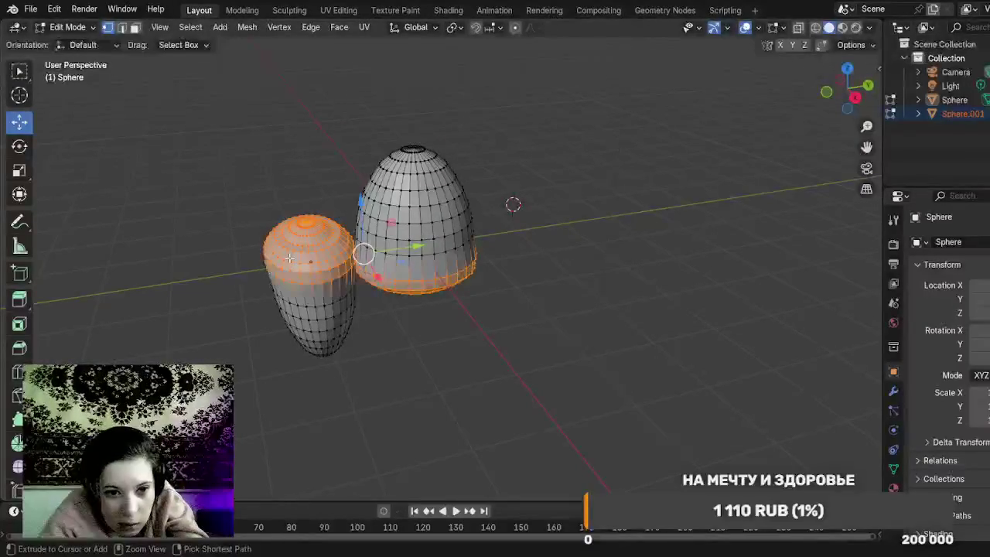